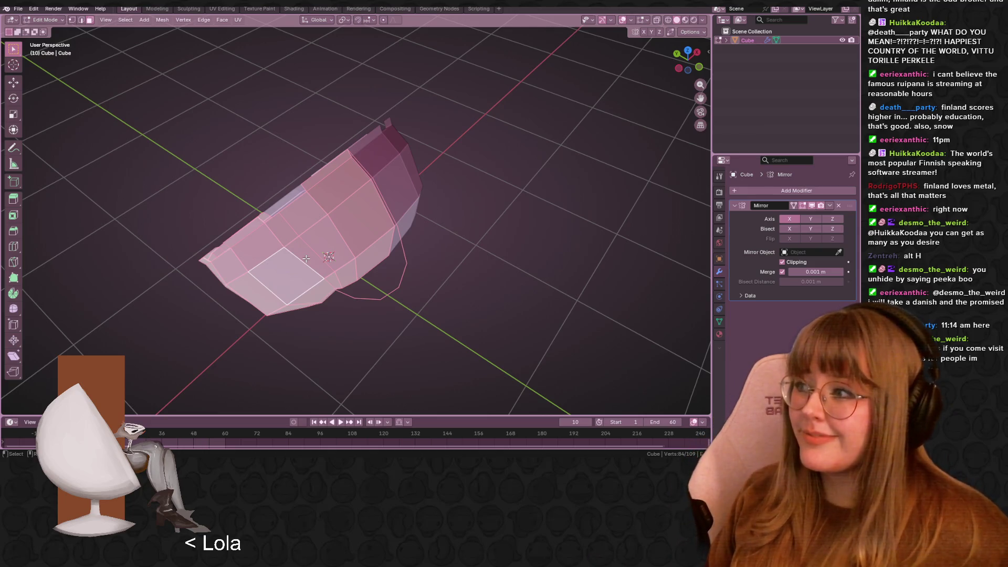
# Orbit around the shell, selecting a face and then edge loops along its top
pyautogui.moveTo(449, 288)
pyautogui.mouseDown(button='middle')
pyautogui.moveTo(403, 275)
pyautogui.moveTo(422, 283)
pyautogui.moveTo(473, 418)
pyautogui.moveTo(513, 340)
pyautogui.moveTo(387, 268)
pyautogui.moveTo(394, 299)
pyautogui.moveTo(304, 290)
pyautogui.moveTo(316, 263)
pyautogui.moveTo(345, 291)
pyautogui.mouseUp(button='middle')
pyautogui.keyDown('shift'); pyautogui.click(284, 310); pyautogui.keyUp('shift')
pyautogui.moveTo(283, 310)
pyautogui.mouseDown(button='middle')
pyautogui.moveTo(369, 275)
pyautogui.moveTo(293, 310)
pyautogui.moveTo(341, 312)
pyautogui.moveTo(389, 348)
pyautogui.moveTo(371, 299)
pyautogui.moveTo(457, 265)
pyautogui.mouseUp(button='middle')
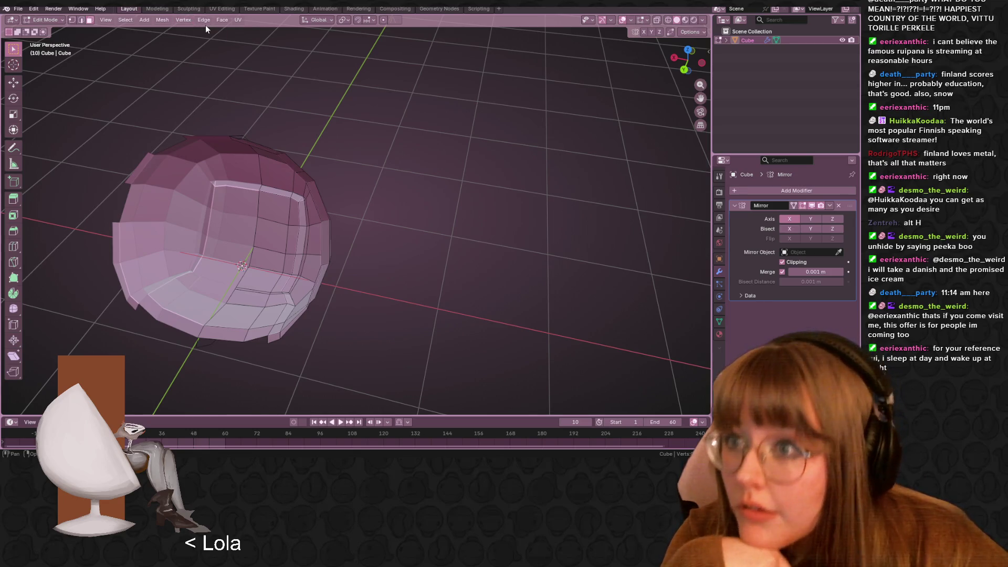
pyautogui.click(222, 23)
pyautogui.moveTo(110, 21)
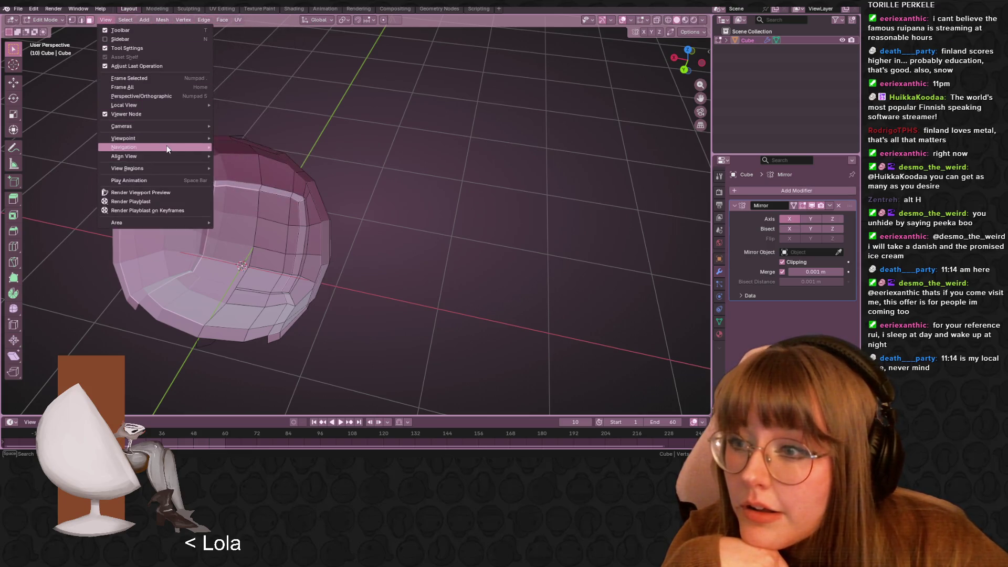
pyautogui.moveTo(171, 141)
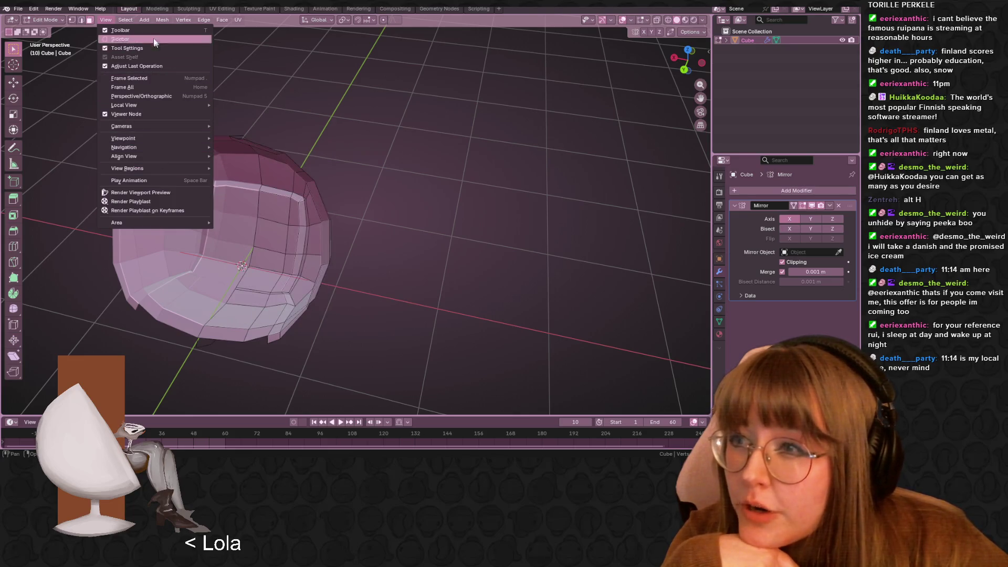
pyautogui.click(127, 21)
pyautogui.moveTo(210, 70); pyautogui.dragTo(293, 194, button='middle')
pyautogui.keyDown('ctrl'); pyautogui.click(292, 191); pyautogui.keyUp('ctrl')
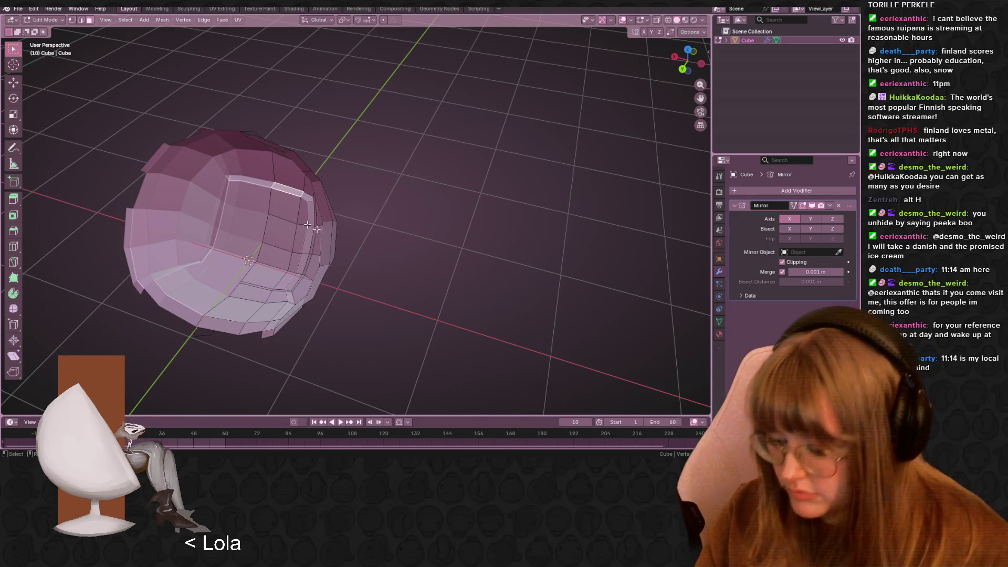
pyautogui.keyDown('alt'); pyautogui.click(292, 217); pyautogui.keyUp('alt')
pyautogui.moveTo(292, 217); pyautogui.dragTo(488, 204, button='middle')
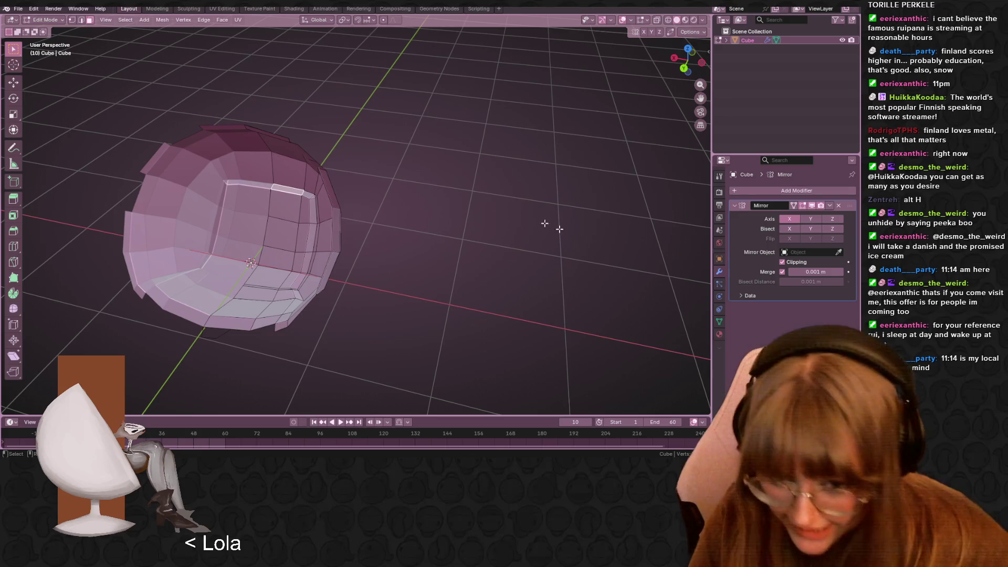
pyautogui.moveTo(410, 311); pyautogui.dragTo(393, 292, button='middle')
# Check the Ctrl+F face menu, briefly toggle out of Edit Mode, and orbit over the bowl
pyautogui.hotkey('ctrl', 'f')
pyautogui.press('Escape')
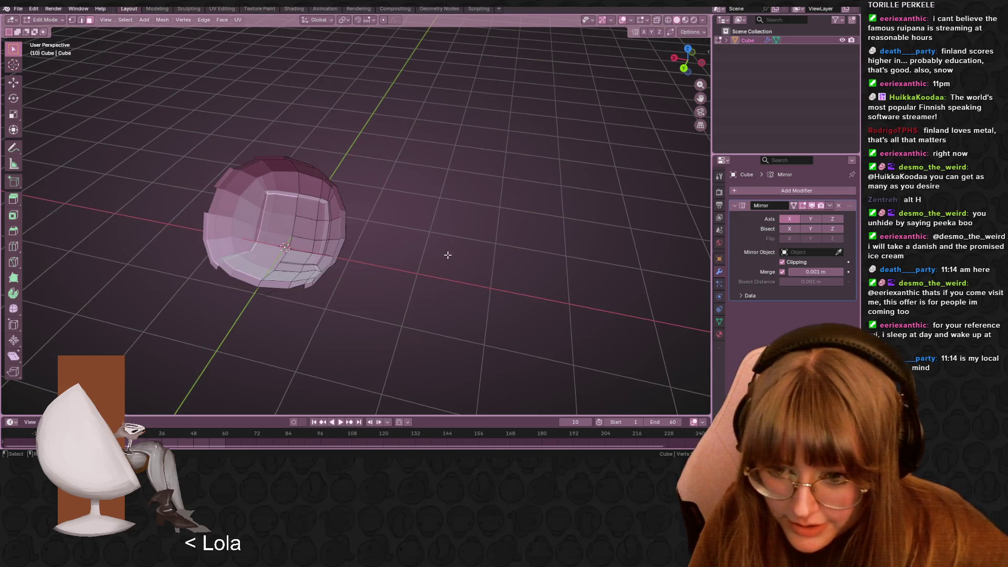
pyautogui.hotkey('ctrl', 'f')
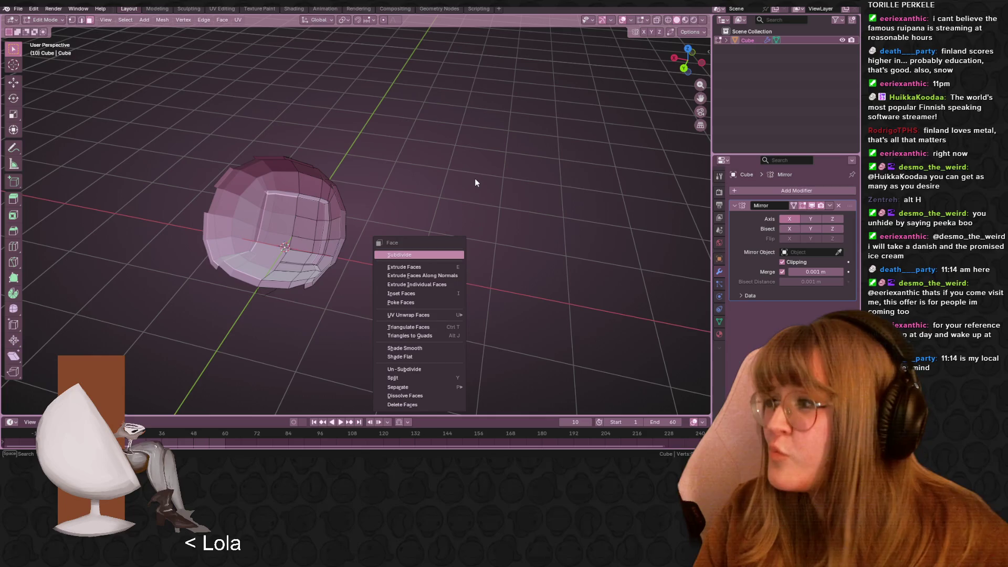
pyautogui.press('Escape')
pyautogui.press('Tab')
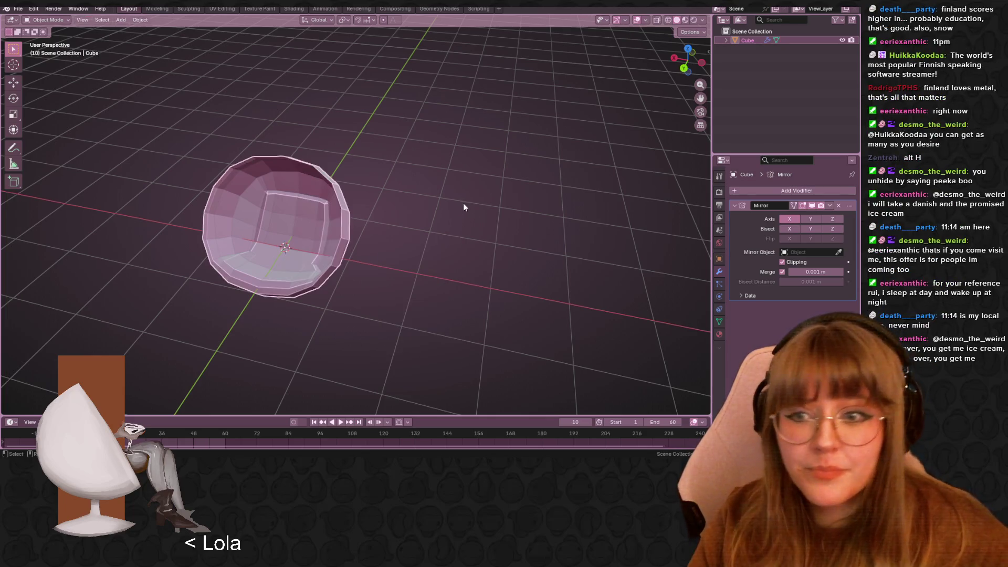
pyautogui.moveTo(462, 215)
pyautogui.mouseDown(button='middle')
pyautogui.moveTo(348, 162)
pyautogui.moveTo(198, 200)
pyautogui.moveTo(389, 205)
pyautogui.moveTo(79, 215)
pyautogui.moveTo(252, 200)
pyautogui.moveTo(378, 207)
pyautogui.moveTo(298, 238)
pyautogui.mouseUp(button='middle')
pyautogui.press('Tab')
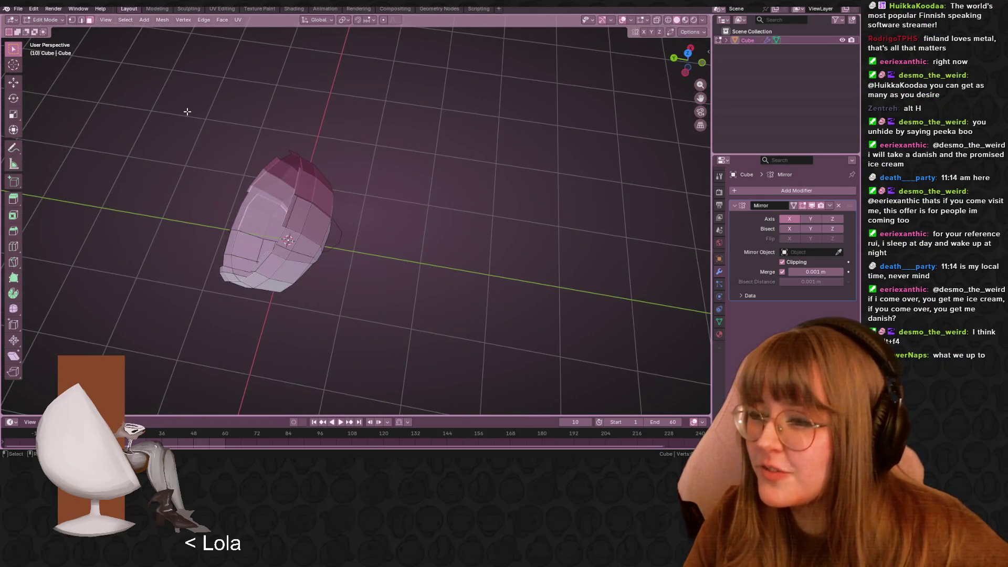
pyautogui.keyDown('shift'); pyautogui.moveTo(186, 112); pyautogui.dragTo(238, 129, button='middle'); pyautogui.keyUp('shift')
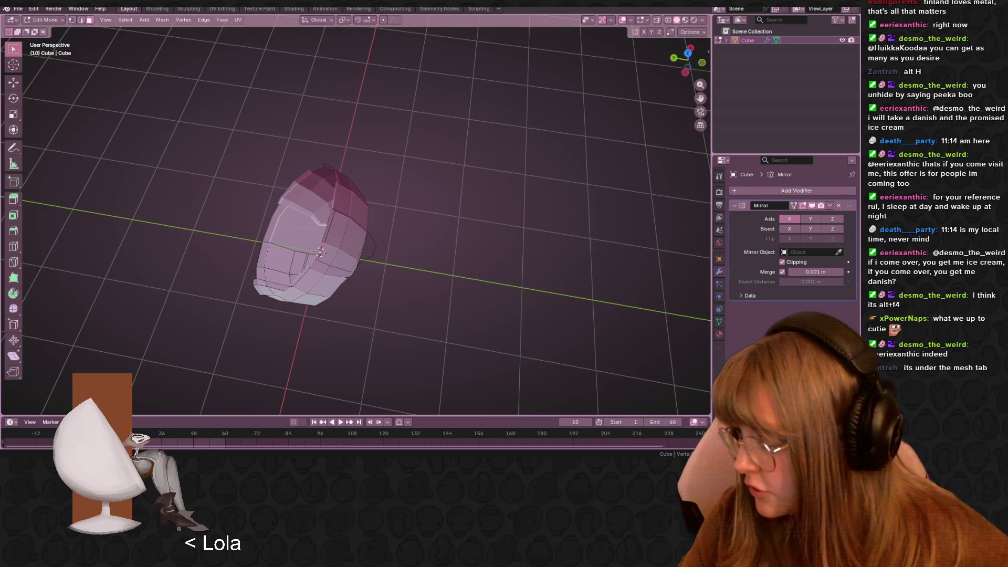
pyautogui.moveTo(315, 257)
pyautogui.mouseDown(button='middle')
pyautogui.moveTo(303, 264)
pyautogui.moveTo(389, 224)
pyautogui.moveTo(331, 220)
pyautogui.mouseUp(button='middle')
pyautogui.moveTo(374, 191)
pyautogui.mouseDown(button='middle')
pyautogui.moveTo(490, 275)
pyautogui.moveTo(319, 225)
pyautogui.mouseUp(button='middle')
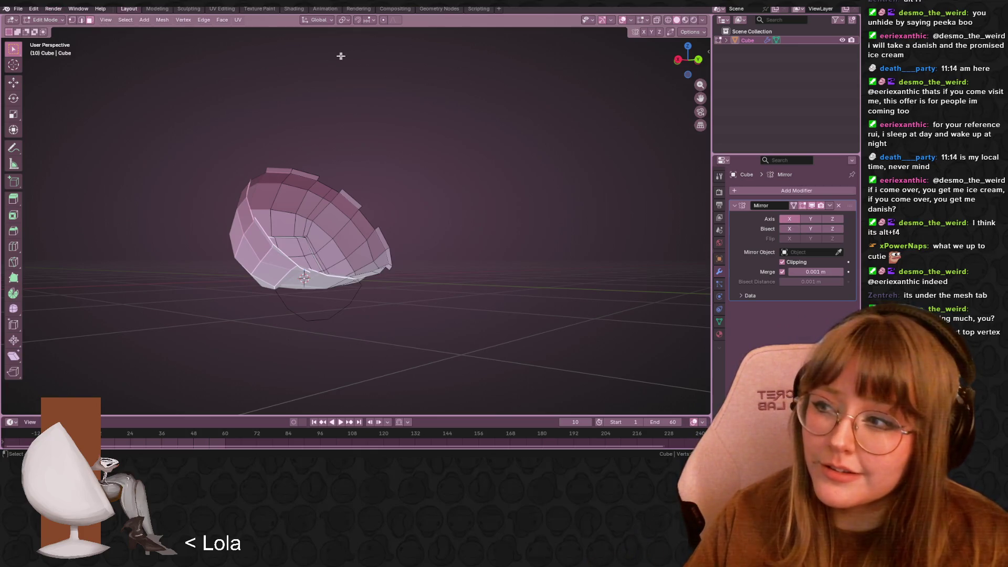
pyautogui.moveTo(346, 68)
pyautogui.mouseDown(button='middle')
pyautogui.moveTo(439, 106)
pyautogui.moveTo(398, 162)
pyautogui.moveTo(304, 126)
pyautogui.moveTo(279, 140)
pyautogui.moveTo(324, 148)
pyautogui.moveTo(279, 119)
pyautogui.mouseUp(button='middle')
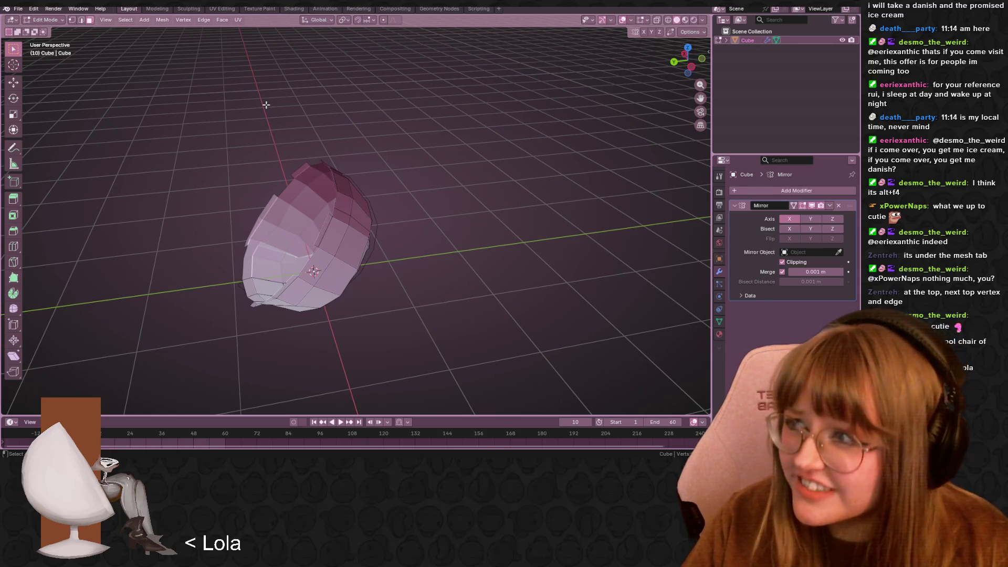
# Use Mesh > Show/Hide > Reveal Hidden to restore every hidden shell face
pyautogui.click(161, 20)
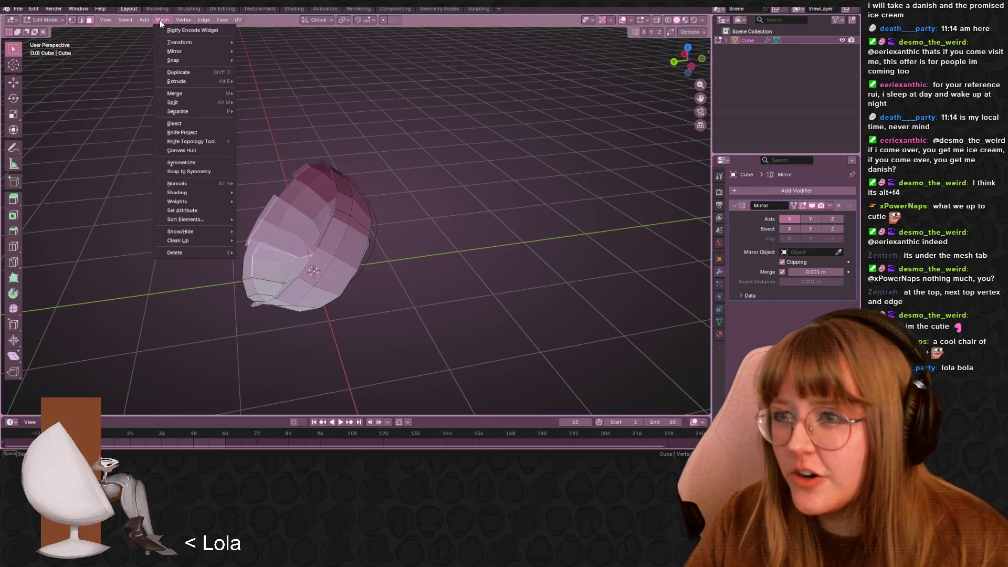
pyautogui.moveTo(177, 44)
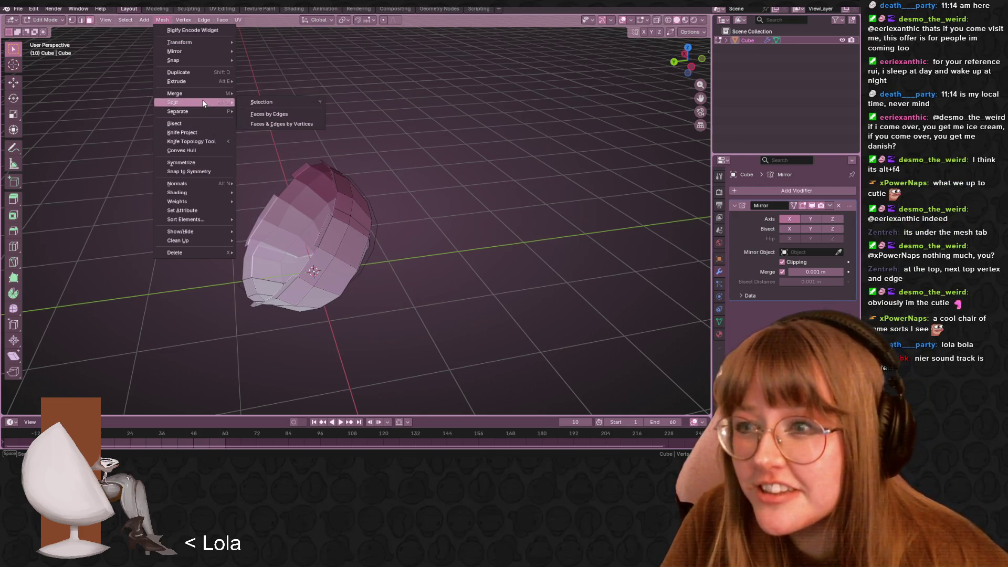
pyautogui.moveTo(217, 92)
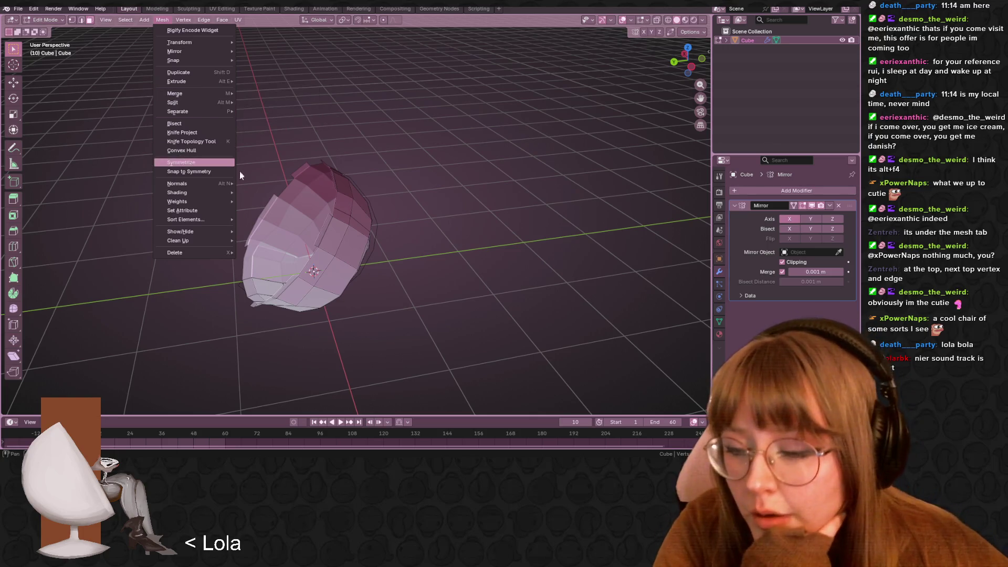
pyautogui.moveTo(221, 216)
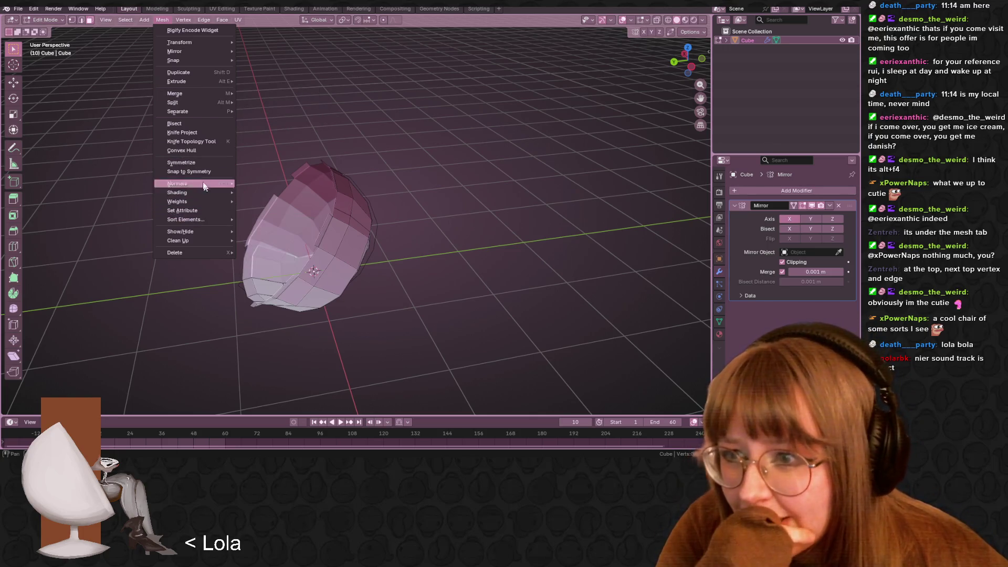
pyautogui.moveTo(206, 55)
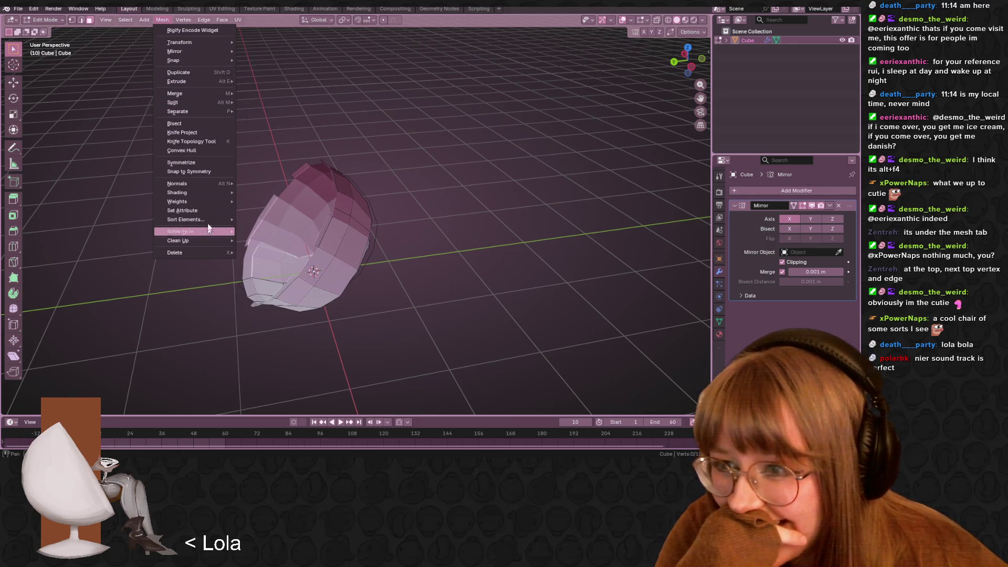
pyautogui.moveTo(183, 193)
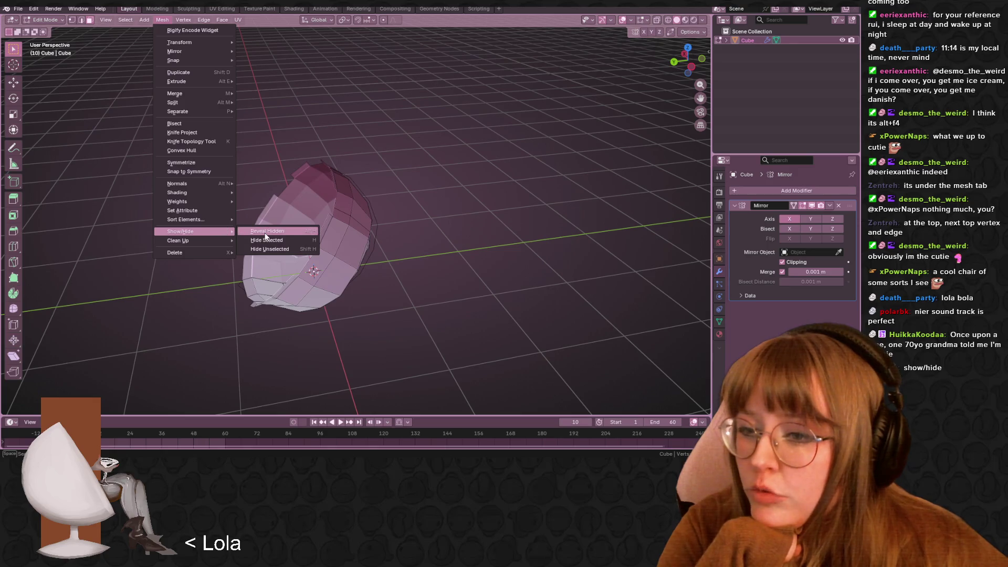
pyautogui.click(265, 232)
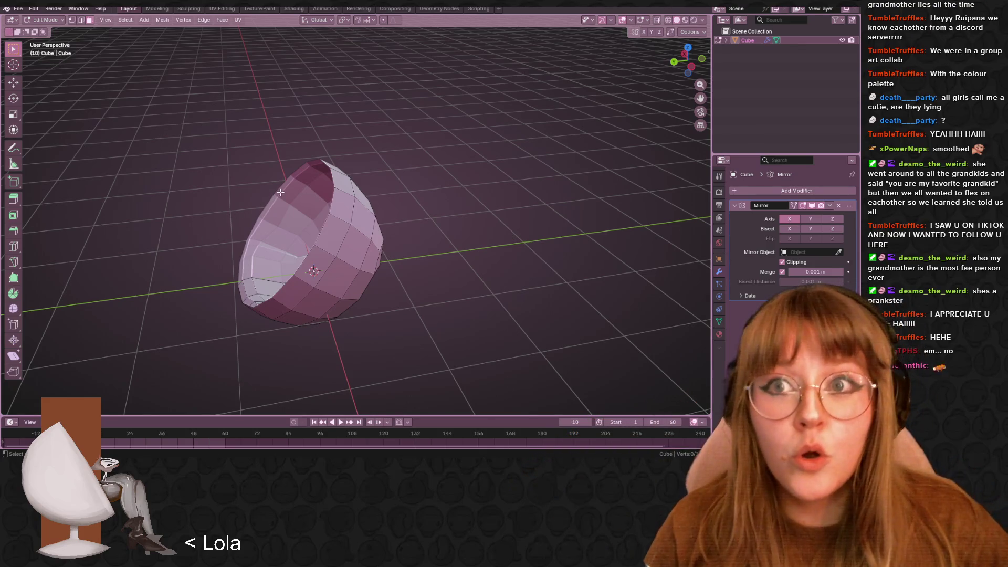
# Zoom into the seat recess, switch to vertex select, and pick its corner vertex
pyautogui.moveTo(433, 176)
pyautogui.mouseDown(button='middle')
pyautogui.moveTo(499, 207)
pyautogui.moveTo(588, 207)
pyautogui.moveTo(557, 215)
pyautogui.mouseUp(button='middle')
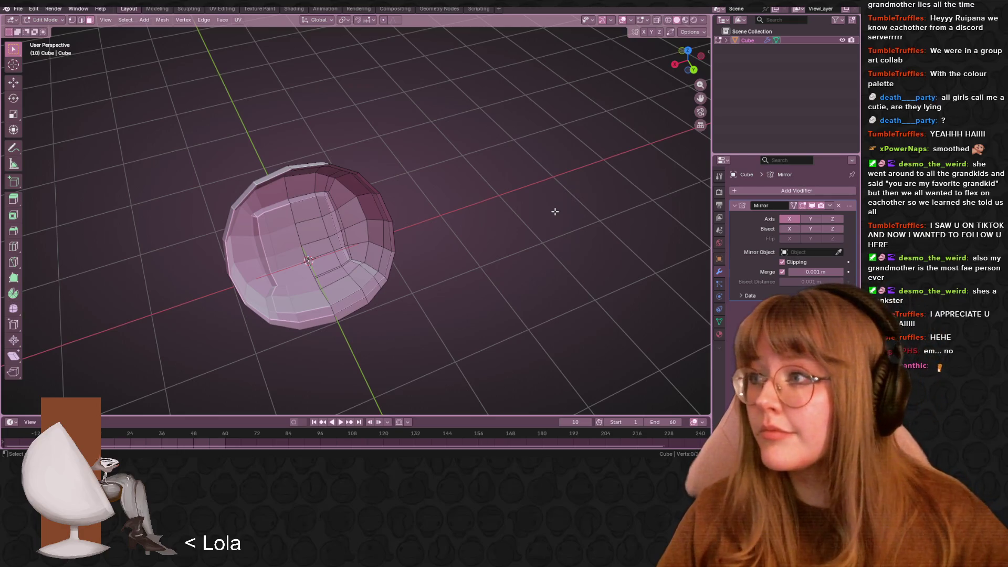
pyautogui.moveTo(224, 368)
pyautogui.mouseDown(button='middle')
pyautogui.moveTo(427, 231)
pyautogui.moveTo(331, 241)
pyautogui.mouseUp(button='middle')
pyautogui.scroll(4, 426, 231)
pyautogui.click(330, 242)
pyautogui.click(331, 240)
pyautogui.scroll(4, 439, 204)
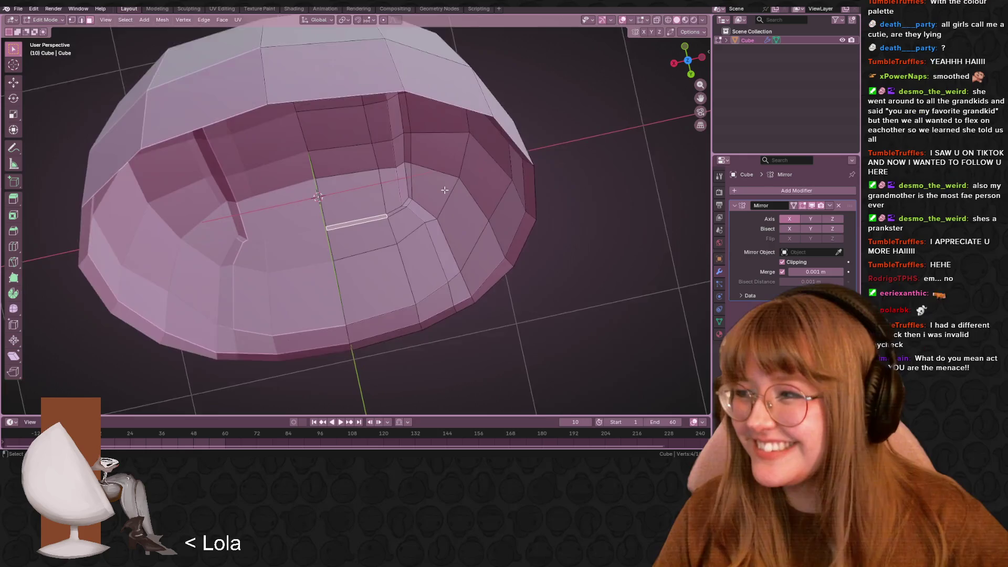
pyautogui.moveTo(439, 204)
pyautogui.mouseDown(button='middle')
pyautogui.moveTo(462, 189)
pyautogui.moveTo(408, 178)
pyautogui.mouseUp(button='middle')
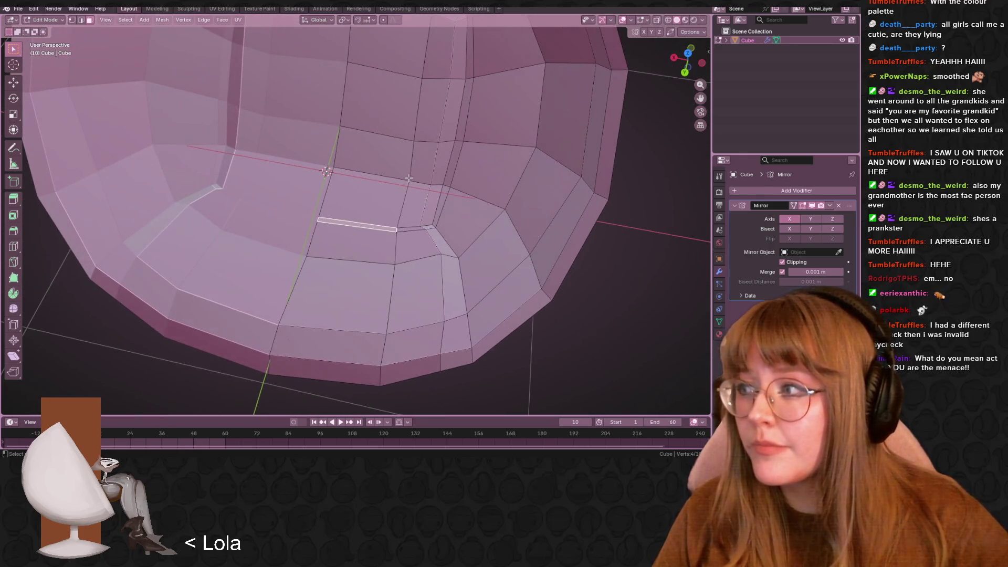
pyautogui.click(72, 20)
pyautogui.moveTo(279, 161); pyautogui.dragTo(321, 215, button='middle')
pyautogui.click(319, 224)
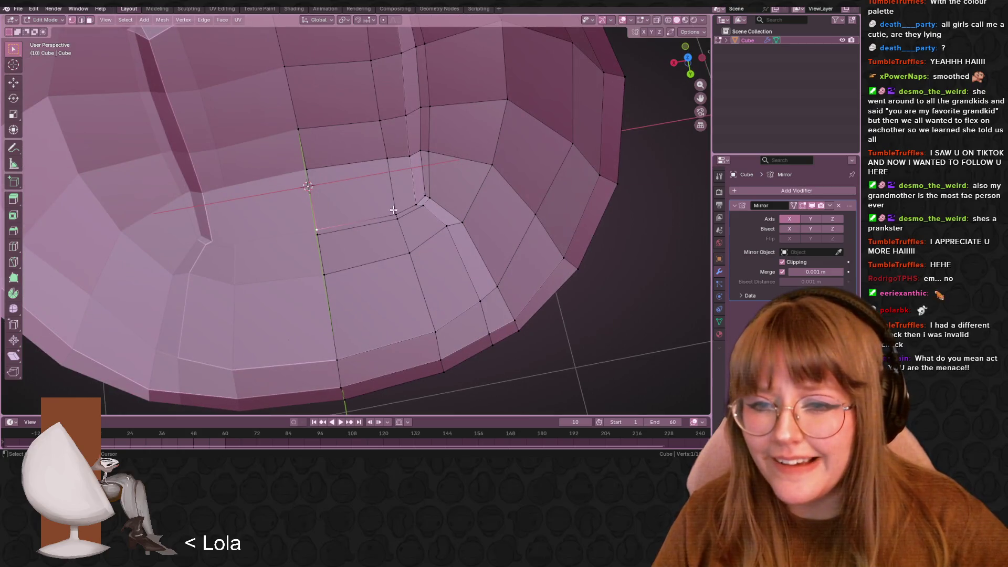
# Reposition the seat-corner vertex with several successive moves
pyautogui.moveTo(420, 205)
pyautogui.mouseDown(button='middle')
pyautogui.moveTo(410, 214)
pyautogui.moveTo(415, 155)
pyautogui.moveTo(436, 211)
pyautogui.moveTo(447, 187)
pyautogui.moveTo(450, 232)
pyautogui.mouseUp(button='middle')
pyautogui.press('g')
pyautogui.click(409, 215)
pyautogui.press('g')
pyautogui.click(415, 160)
pyautogui.press('g')
pyautogui.click(439, 217)
pyautogui.press('g')
pyautogui.click(445, 195)
# Slide the corner vertex along its edge twice
pyautogui.moveTo(430, 195); pyautogui.dragTo(470, 197, button='middle')
pyautogui.press('g')
pyautogui.press('g')
pyautogui.click(477, 198)
pyautogui.press('g')
pyautogui.press('g')
pyautogui.click(476, 199)
# Select another seat vertex, move it, then return to Object Mode
pyautogui.moveTo(477, 199); pyautogui.dragTo(478, 205, button='middle')
pyautogui.click(407, 163)
pyautogui.moveTo(407, 164)
pyautogui.mouseDown(button='middle')
pyautogui.moveTo(422, 137)
pyautogui.moveTo(434, 190)
pyautogui.mouseUp(button='middle')
pyautogui.press('g')
pyautogui.click(425, 139)
pyautogui.scroll(-5, 433, 190)
pyautogui.press('Tab')
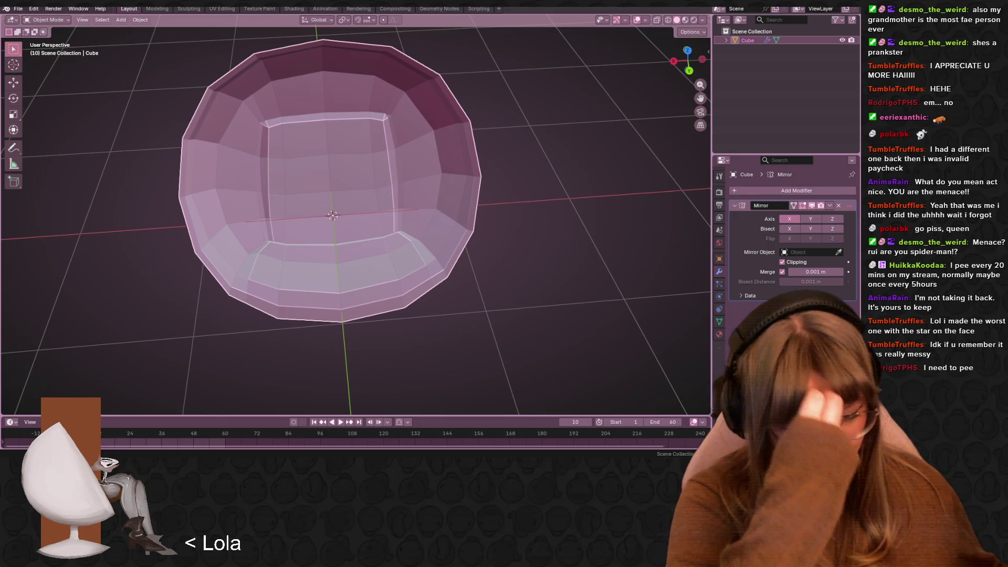
# In Edit Mode, slide the selected vertex along its edge twice
pyautogui.press('Tab')
pyautogui.moveTo(238, 225)
pyautogui.mouseDown(button='middle')
pyautogui.moveTo(442, 165)
pyautogui.moveTo(429, 150)
pyautogui.moveTo(453, 218)
pyautogui.moveTo(304, 94)
pyautogui.moveTo(420, 105)
pyautogui.moveTo(422, 85)
pyautogui.mouseUp(button='middle')
pyautogui.press('g')
pyautogui.press('g')
pyautogui.click(417, 103)
pyautogui.press('g')
pyautogui.press('g')
pyautogui.click(418, 195)
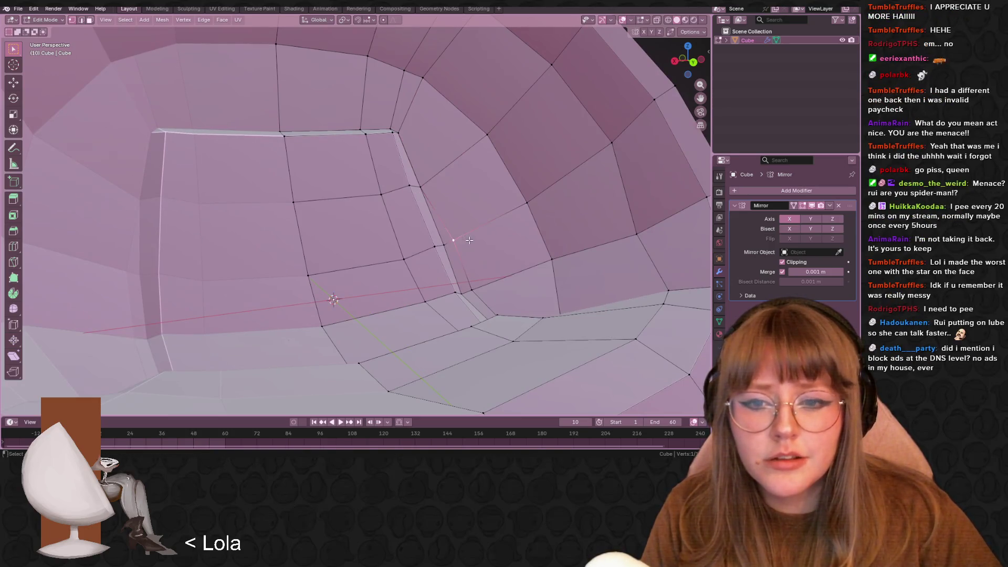
# Turn on Auto Merge and slide the recess's top corner vertex onto its neighbour
pyautogui.moveTo(518, 243)
pyautogui.mouseDown(button='middle')
pyautogui.moveTo(486, 259)
pyautogui.moveTo(612, 112)
pyautogui.mouseUp(button='middle')
pyautogui.click(434, 107)
pyautogui.click(690, 32)
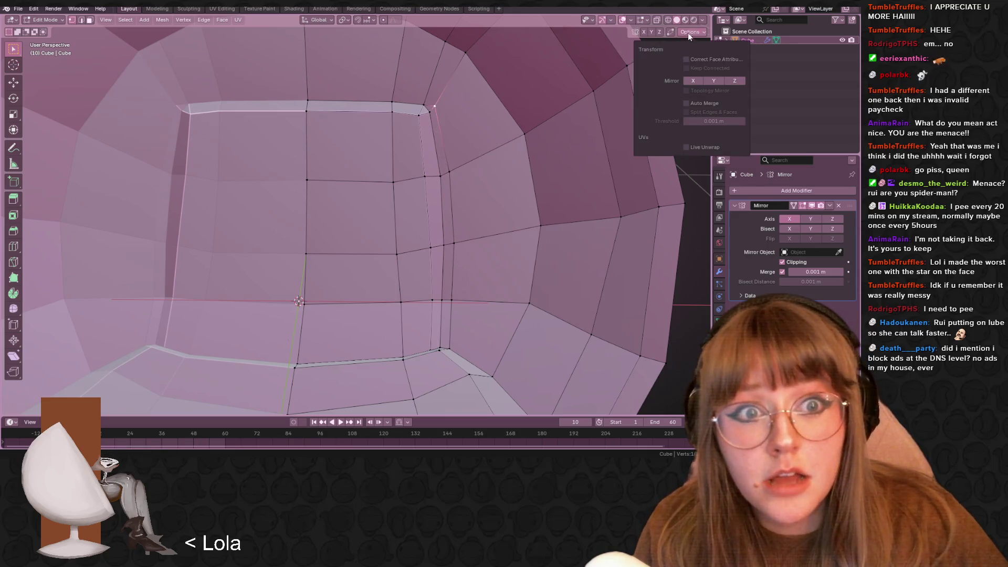
pyautogui.click(687, 104)
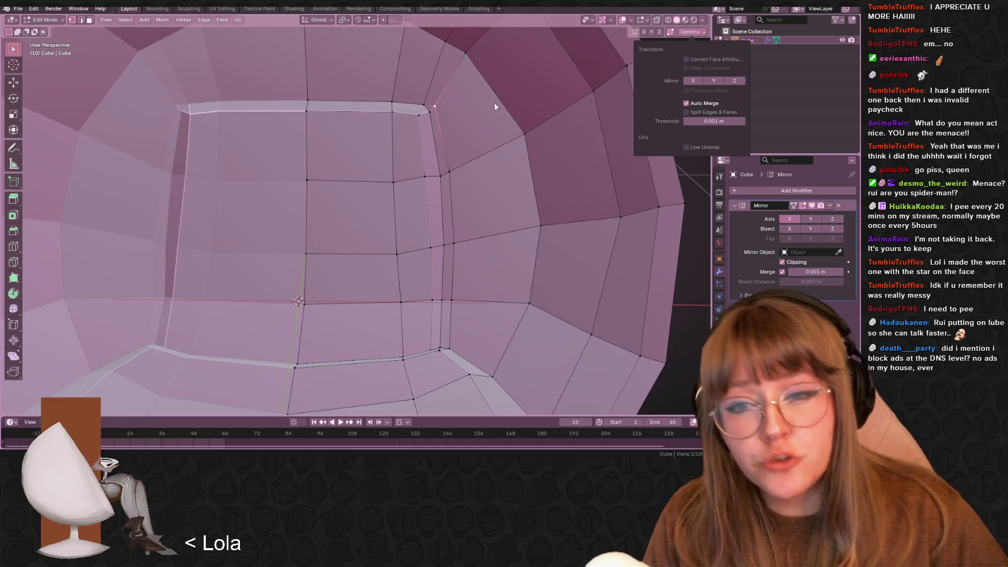
pyautogui.moveTo(478, 121); pyautogui.dragTo(467, 239)
pyautogui.click(467, 239)
# Move the selected vertex by about -0.021 m X, 0.003 m Y, -0.007 m Z
pyautogui.moveTo(499, 257)
pyautogui.mouseDown(button='middle')
pyautogui.moveTo(516, 267)
pyautogui.moveTo(546, 247)
pyautogui.mouseUp(button='middle')
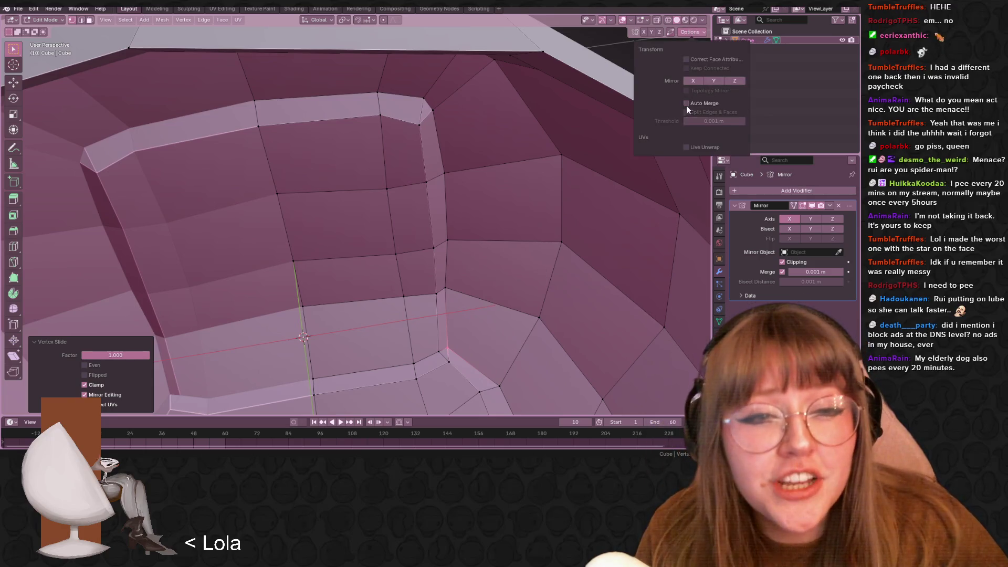
pyautogui.moveTo(466, 258)
pyautogui.mouseDown(button='middle')
pyautogui.moveTo(449, 299)
pyautogui.moveTo(488, 382)
pyautogui.mouseUp(button='middle')
pyautogui.moveTo(457, 294); pyautogui.dragTo(462, 238, button='middle')
pyautogui.press('g')
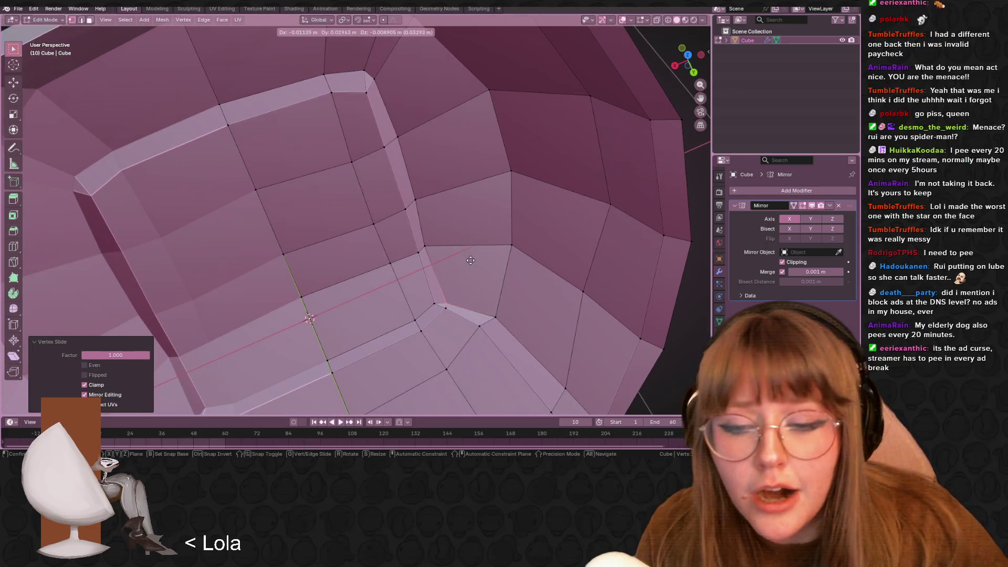
pyautogui.click(474, 261)
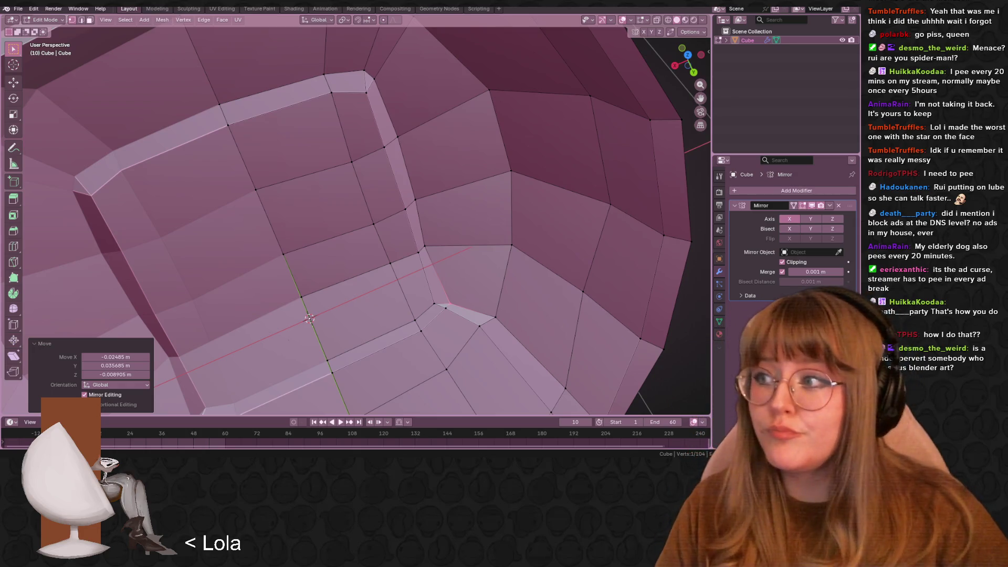
# Select a recess rim vertex and vertex-slide it three times with Shift+V
pyautogui.moveTo(416, 171)
pyautogui.mouseDown(button='middle')
pyautogui.moveTo(443, 124)
pyautogui.moveTo(404, 158)
pyautogui.moveTo(462, 135)
pyautogui.moveTo(462, 109)
pyautogui.mouseUp(button='middle')
pyautogui.click(404, 157)
pyautogui.scroll(-5, 484, 207)
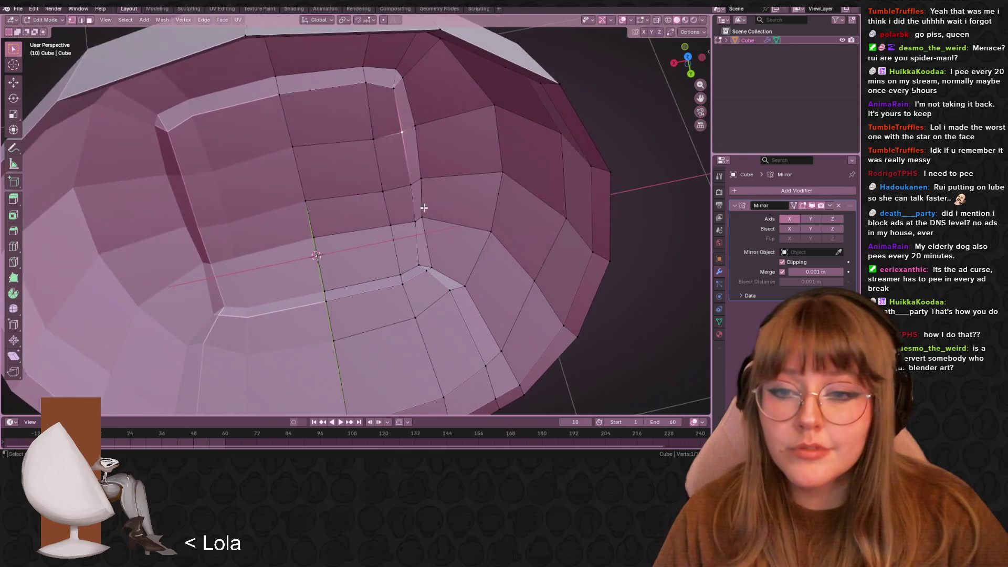
pyautogui.scroll(5, 444, 231)
pyautogui.hotkey('shift', 'v')
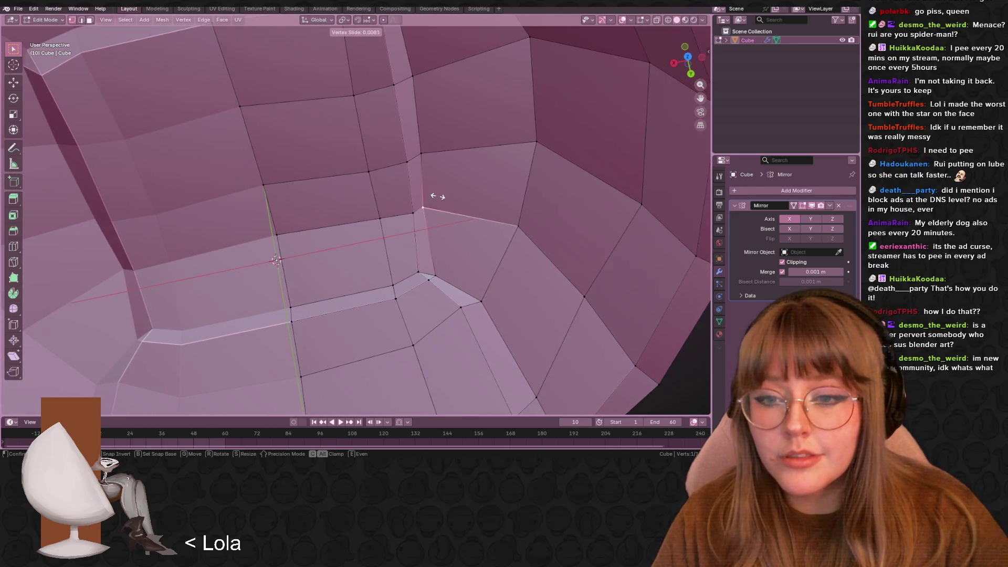
pyautogui.click(448, 203)
pyautogui.hotkey('shift', 'v')
pyautogui.click(432, 162)
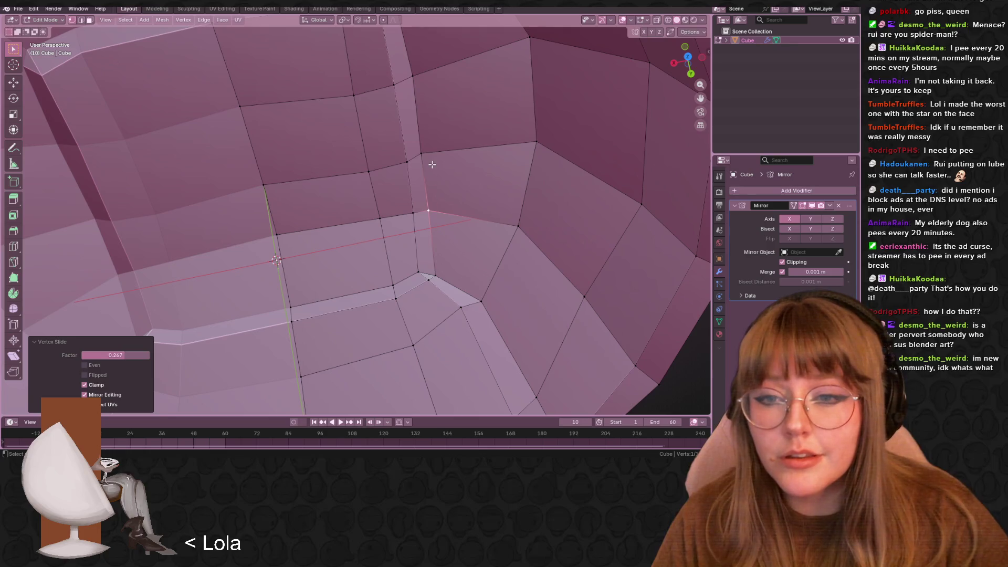
pyautogui.hotkey('shift', 'v')
pyautogui.click(431, 204)
# Vertex-slide the neighbouring corner vertex and a higher rim vertex along their edges
pyautogui.click(432, 204)
pyautogui.hotkey('shift', 'v')
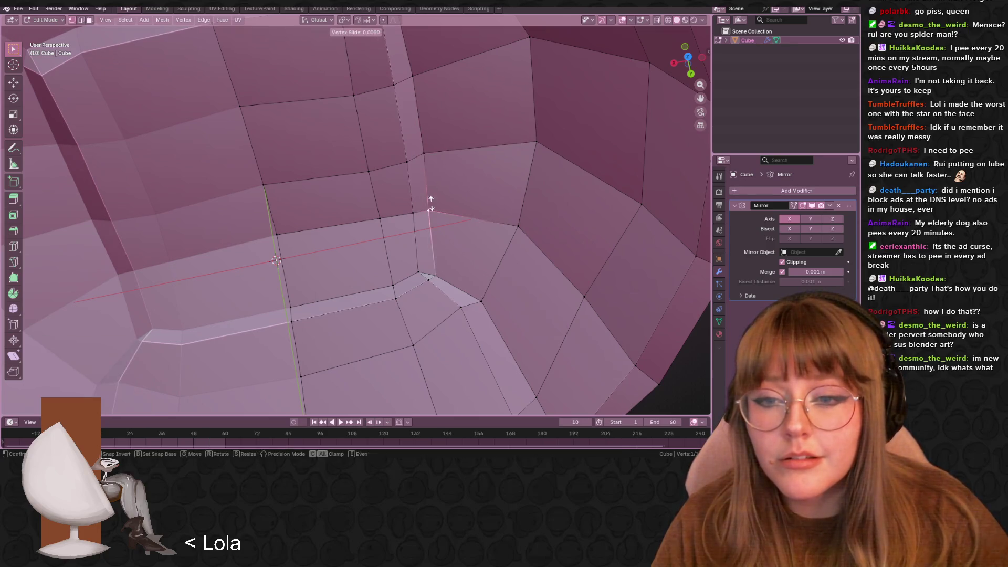
pyautogui.click(434, 205)
pyautogui.moveTo(467, 135)
pyautogui.mouseDown(button='middle')
pyautogui.moveTo(509, 127)
pyautogui.moveTo(552, 213)
pyautogui.mouseUp(button='middle')
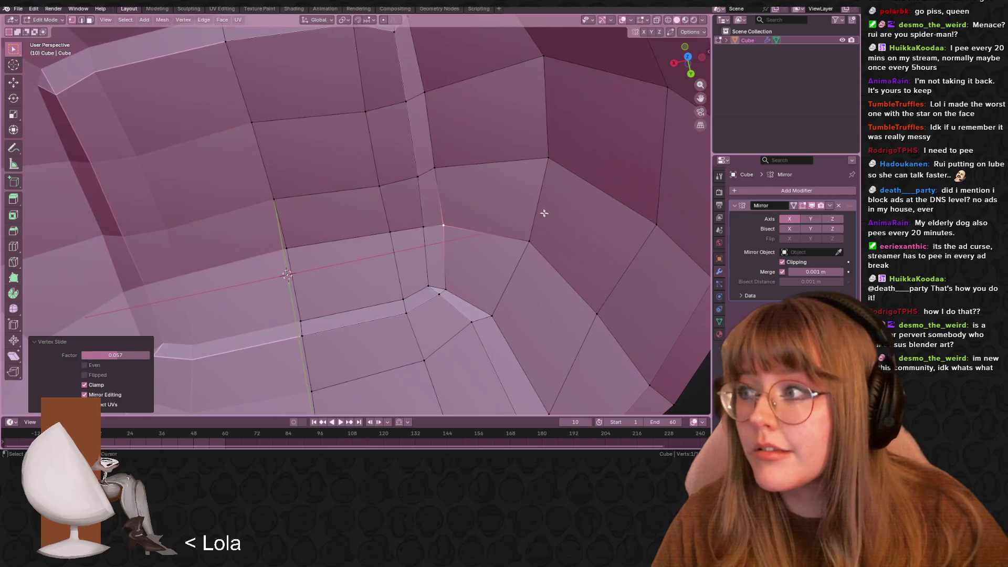
pyautogui.click(439, 162)
pyautogui.moveTo(439, 162); pyautogui.dragTo(452, 176, button='middle')
pyautogui.hotkey('shift', 'v')
pyautogui.click(457, 179)
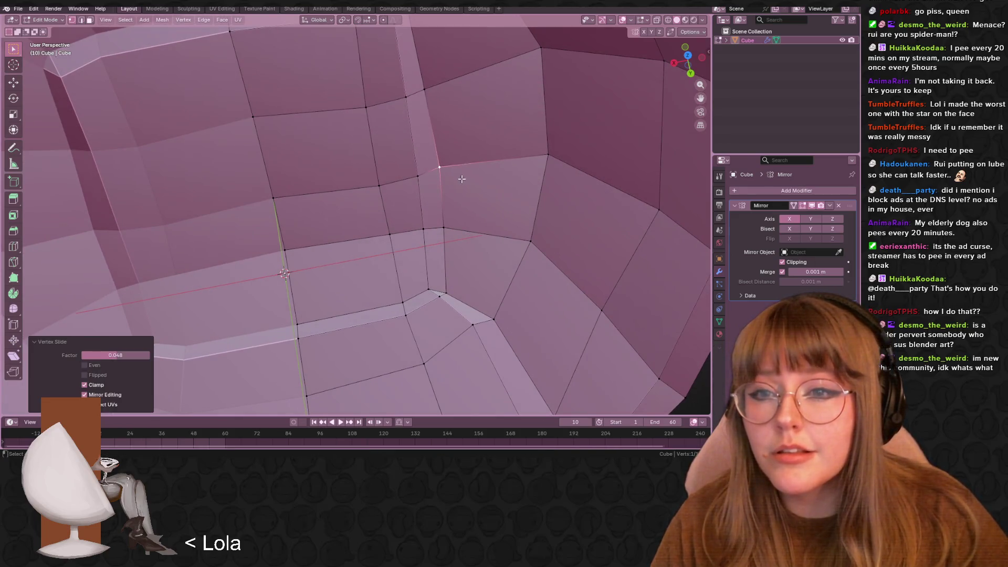
pyautogui.moveTo(428, 68)
pyautogui.mouseDown(button='middle')
pyautogui.moveTo(446, 72)
pyautogui.moveTo(438, 68)
pyautogui.moveTo(460, 124)
pyautogui.moveTo(459, 173)
pyautogui.mouseUp(button='middle')
pyautogui.hotkey('shift', 'v')
# Finish the rim slide and move the recess's top corner vertex
pyautogui.click(453, 75)
pyautogui.click(428, 57)
pyautogui.press('g')
pyautogui.click(442, 99)
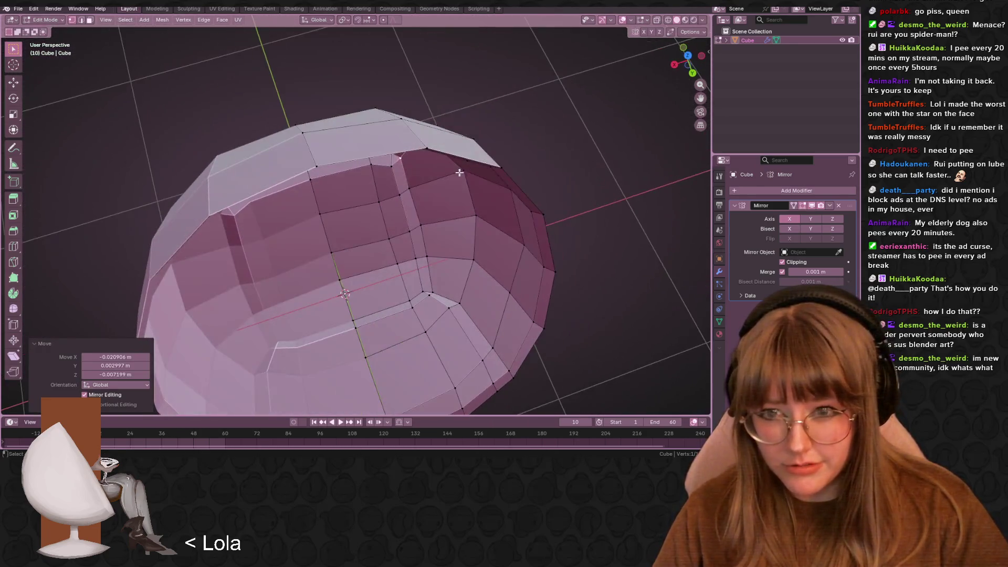
# Move another rim vertex and a face inside the bowl to new positions
pyautogui.click(414, 193)
pyautogui.moveTo(418, 221)
pyautogui.mouseDown(button='middle')
pyautogui.moveTo(430, 251)
pyautogui.moveTo(417, 181)
pyautogui.moveTo(404, 199)
pyautogui.moveTo(386, 194)
pyautogui.mouseUp(button='middle')
pyautogui.press('g')
pyautogui.click(430, 252)
pyautogui.click(383, 189)
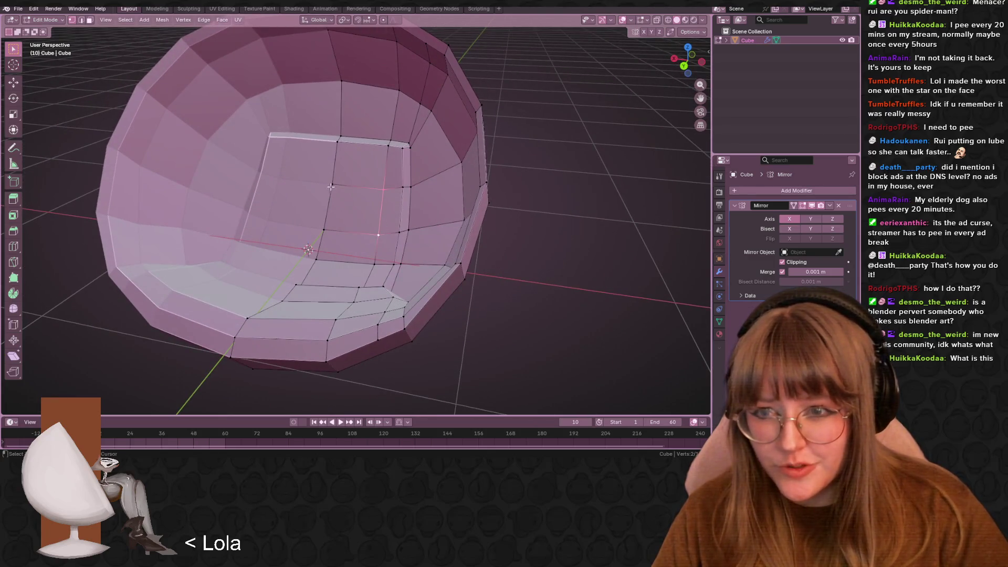
pyautogui.keyDown('shift'); pyautogui.click(325, 232); pyautogui.keyUp('shift')
pyautogui.moveTo(328, 235)
pyautogui.mouseDown(button='middle')
pyautogui.moveTo(455, 261)
pyautogui.moveTo(504, 182)
pyautogui.moveTo(462, 223)
pyautogui.mouseUp(button='middle')
pyautogui.press('g')
pyautogui.click(456, 261)
# Select the whole shell and rotate it -37.9° upright in Left Ortho view
pyautogui.press('a')
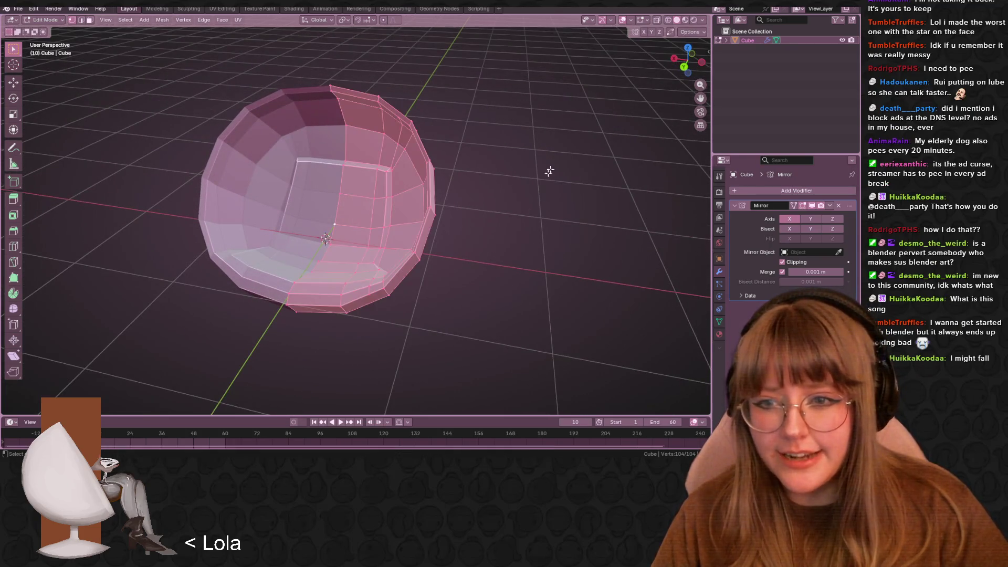
pyautogui.click(696, 62)
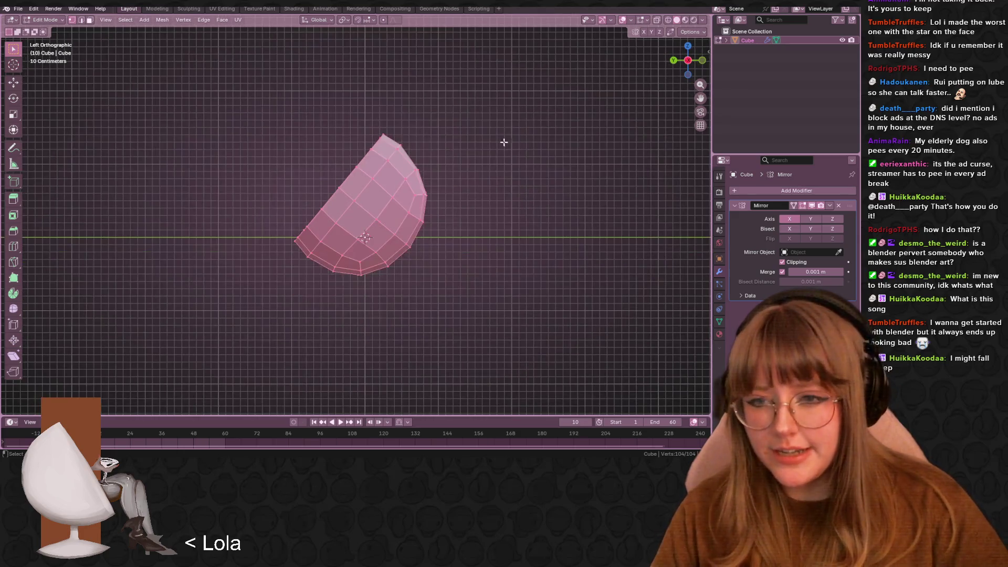
pyautogui.press('r')
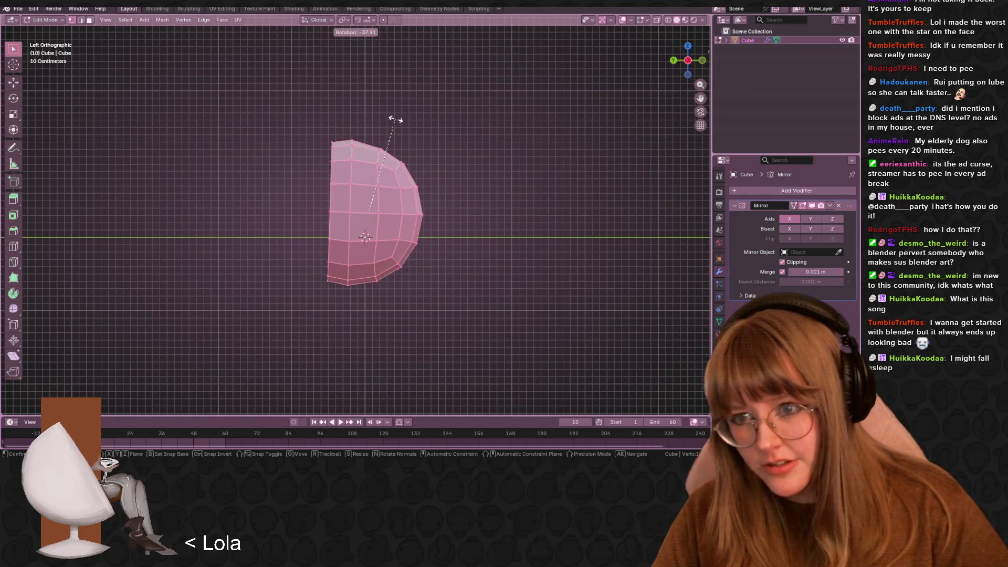
pyautogui.click(365, 131)
pyautogui.moveTo(365, 131)
pyautogui.mouseDown(button='middle')
pyautogui.moveTo(450, 220)
pyautogui.moveTo(513, 219)
pyautogui.moveTo(376, 195)
pyautogui.mouseUp(button='middle')
# Push the recess's back face deeper along the global Y axis
pyautogui.hotkey('alt', 'a')
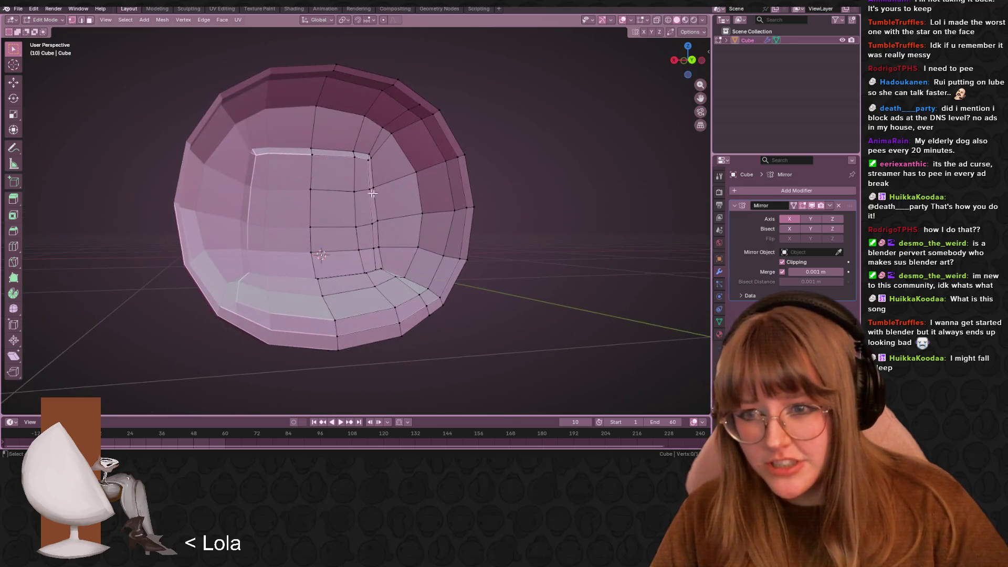
pyautogui.keyDown('shift'); pyautogui.click(311, 190); pyautogui.keyUp('shift')
pyautogui.moveTo(366, 259)
pyautogui.mouseDown(button='middle')
pyautogui.moveTo(445, 337)
pyautogui.moveTo(419, 367)
pyautogui.mouseUp(button='middle')
pyautogui.press('g')
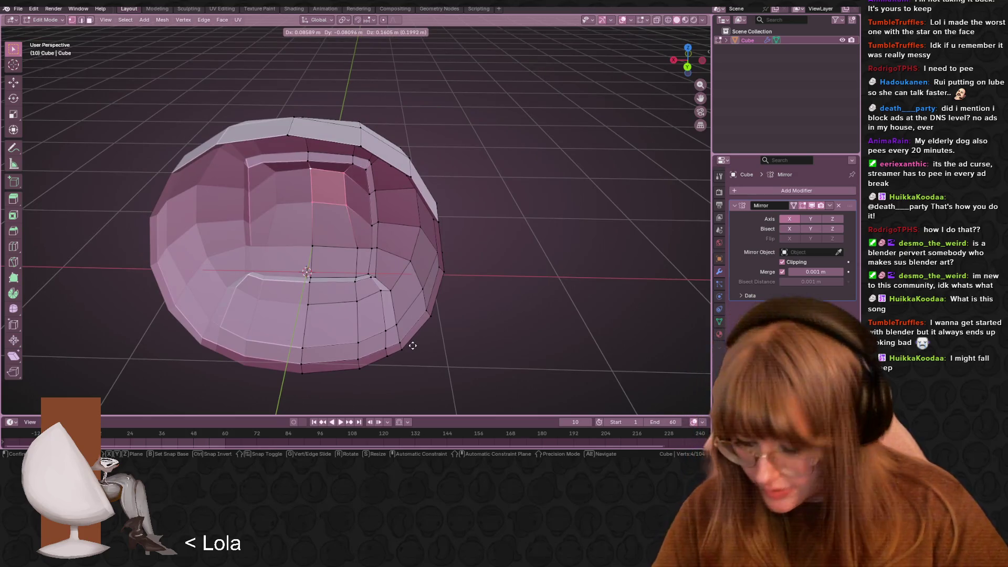
pyautogui.press('y')
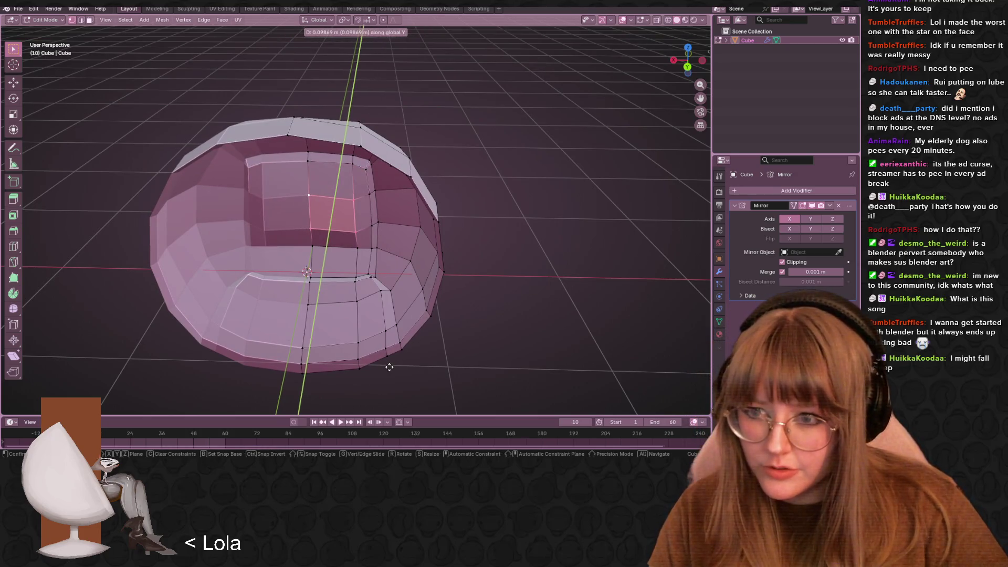
pyautogui.click(388, 367)
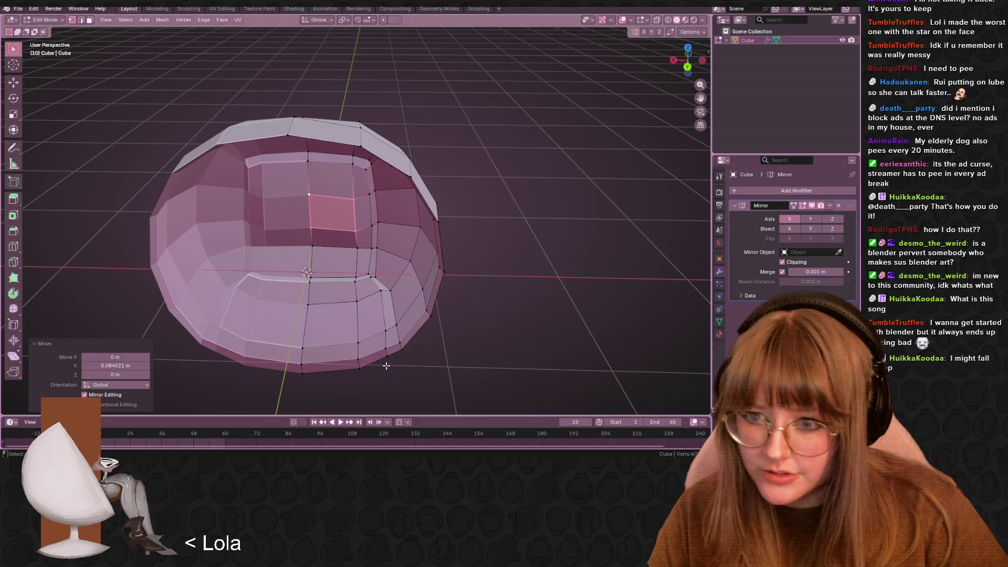
# Push the lower edge of the recess back along Y as well
pyautogui.click(307, 246)
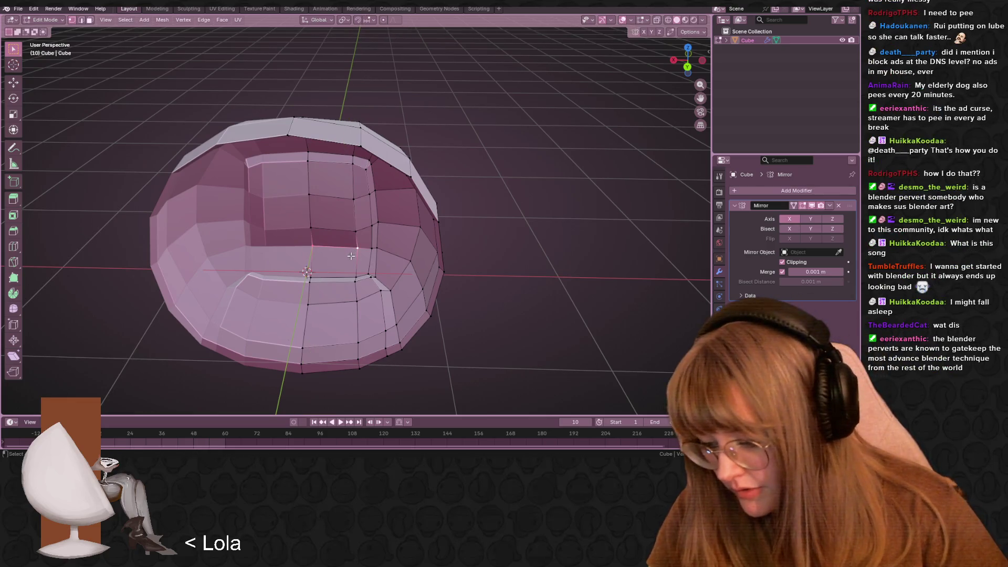
pyautogui.press('g')
pyautogui.press('y')
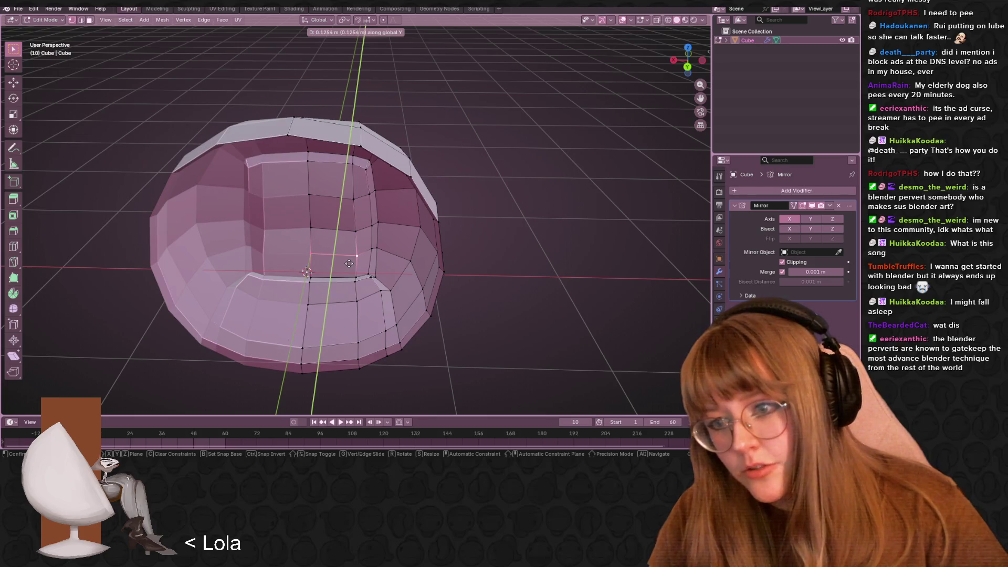
pyautogui.click(349, 264)
pyautogui.moveTo(349, 263)
pyautogui.mouseDown(button='middle')
pyautogui.moveTo(399, 247)
pyautogui.moveTo(499, 247)
pyautogui.moveTo(464, 253)
pyautogui.mouseUp(button='middle')
# Hide and reveal the inner edge, adjust it, then return to Object Mode
pyautogui.press('h')
pyautogui.moveTo(310, 255); pyautogui.dragTo(415, 306, button='middle')
pyautogui.hotkey('alt', 'h')
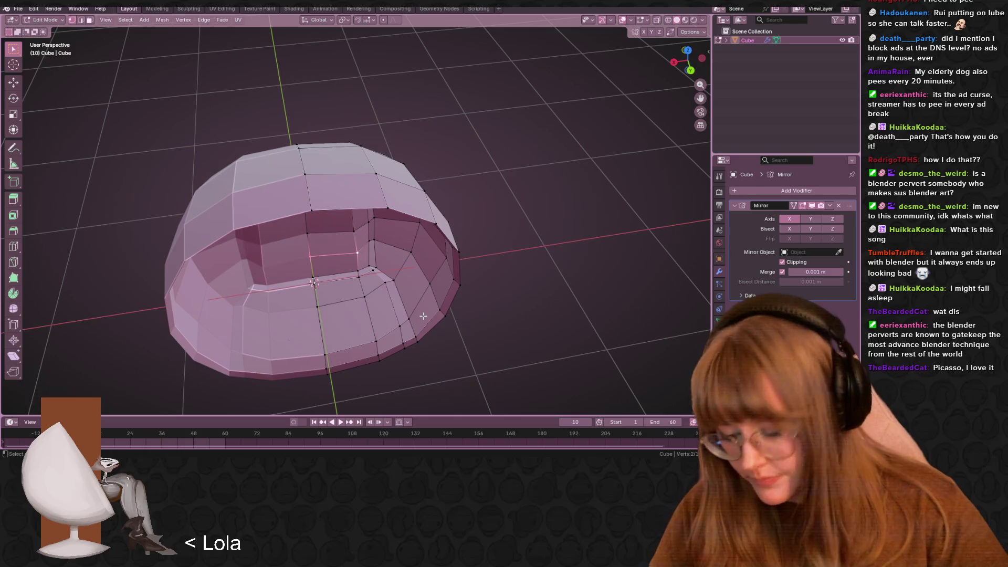
pyautogui.press('g')
pyautogui.click(419, 317)
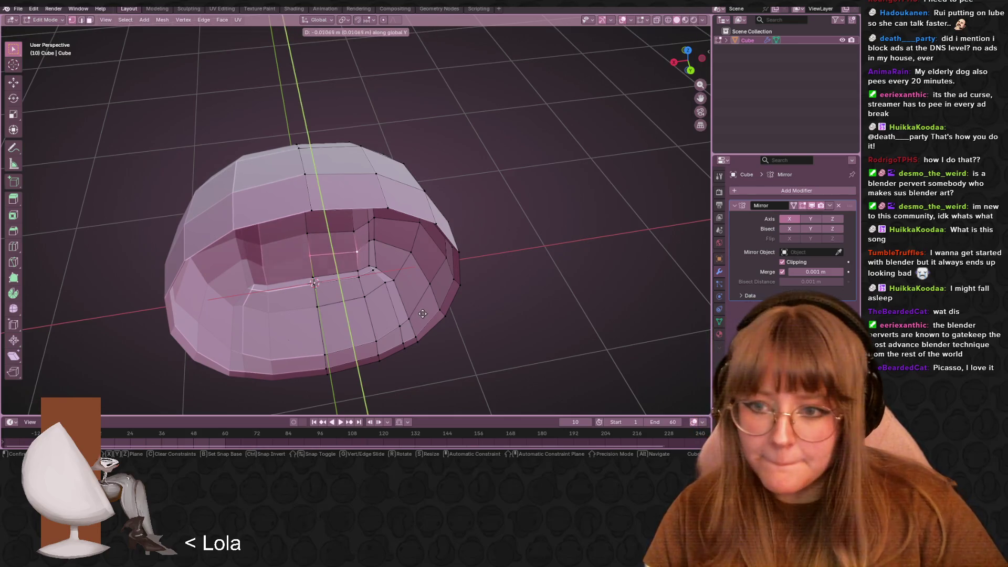
pyautogui.scroll(-5, 473, 262)
pyautogui.press('Tab')
pyautogui.moveTo(525, 220); pyautogui.dragTo(547, 256, button='middle')
pyautogui.rightClick(374, 195)
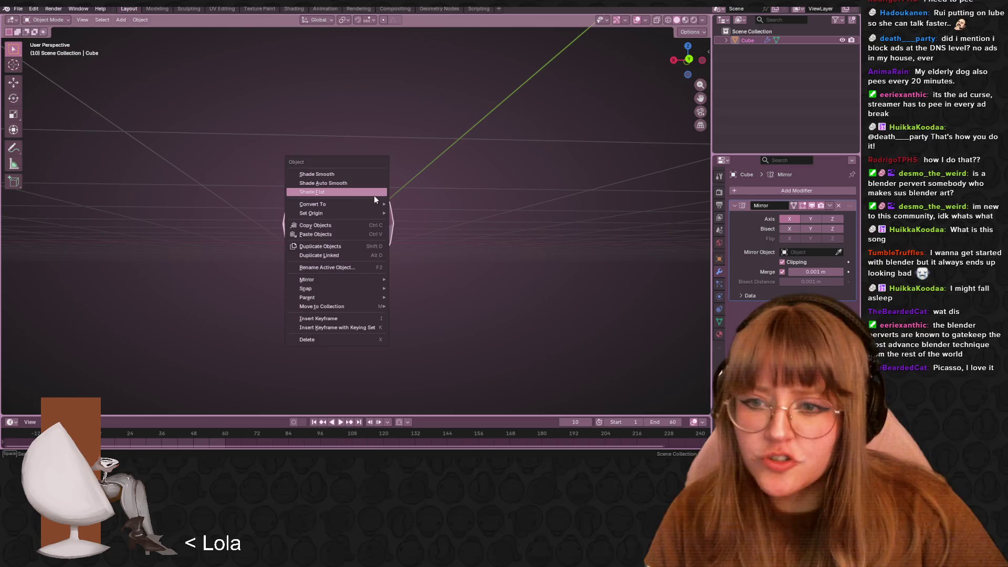
# Apply Shade Smooth to the shell and orbit to inspect the smoothed bowl
pyautogui.click(357, 183)
pyautogui.moveTo(367, 179)
pyautogui.mouseDown(button='middle')
pyautogui.moveTo(392, 219)
pyautogui.moveTo(307, 192)
pyautogui.moveTo(428, 215)
pyautogui.moveTo(477, 200)
pyautogui.moveTo(468, 155)
pyautogui.moveTo(398, 175)
pyautogui.moveTo(381, 252)
pyautogui.moveTo(254, 198)
pyautogui.moveTo(187, 184)
pyautogui.moveTo(116, 191)
pyautogui.moveTo(436, 229)
pyautogui.moveTo(483, 259)
pyautogui.moveTo(450, 265)
pyautogui.moveTo(330, 334)
pyautogui.mouseUp(button='middle')
pyautogui.moveTo(388, 254)
pyautogui.mouseDown(button='middle')
pyautogui.moveTo(401, 259)
pyautogui.moveTo(380, 236)
pyautogui.moveTo(359, 255)
pyautogui.moveTo(368, 232)
pyautogui.mouseUp(button='middle')
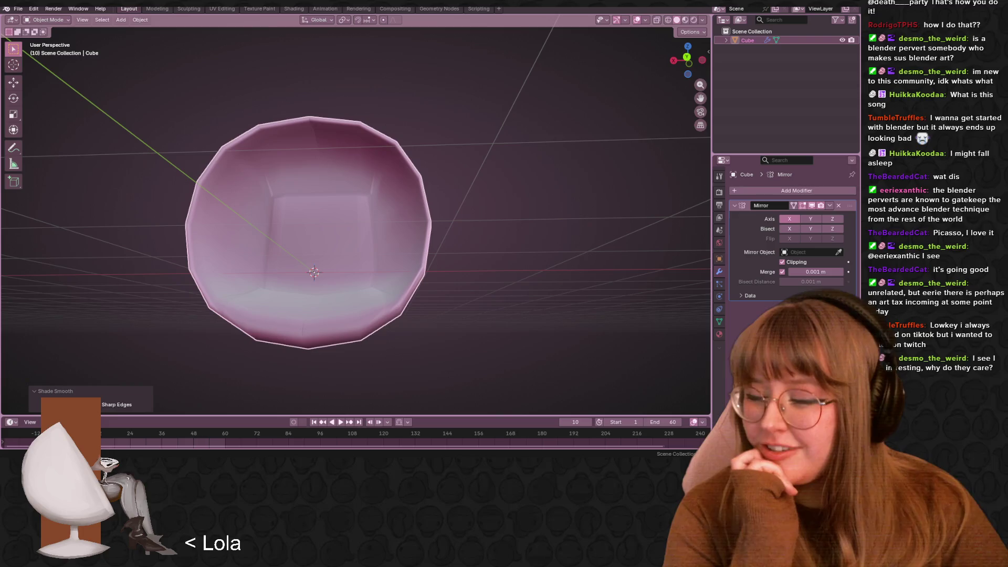
pyautogui.moveTo(473, 160)
pyautogui.mouseDown(button='middle')
pyautogui.moveTo(511, 203)
pyautogui.moveTo(600, 185)
pyautogui.moveTo(409, 207)
pyautogui.moveTo(479, 195)
pyautogui.moveTo(417, 216)
pyautogui.moveTo(459, 223)
pyautogui.moveTo(391, 218)
pyautogui.moveTo(402, 329)
pyautogui.mouseUp(button='middle')
# In Edit Mode, move three vertices around the seat recess opening to reshape it
pyautogui.scroll(5, 439, 226)
pyautogui.press('Tab')
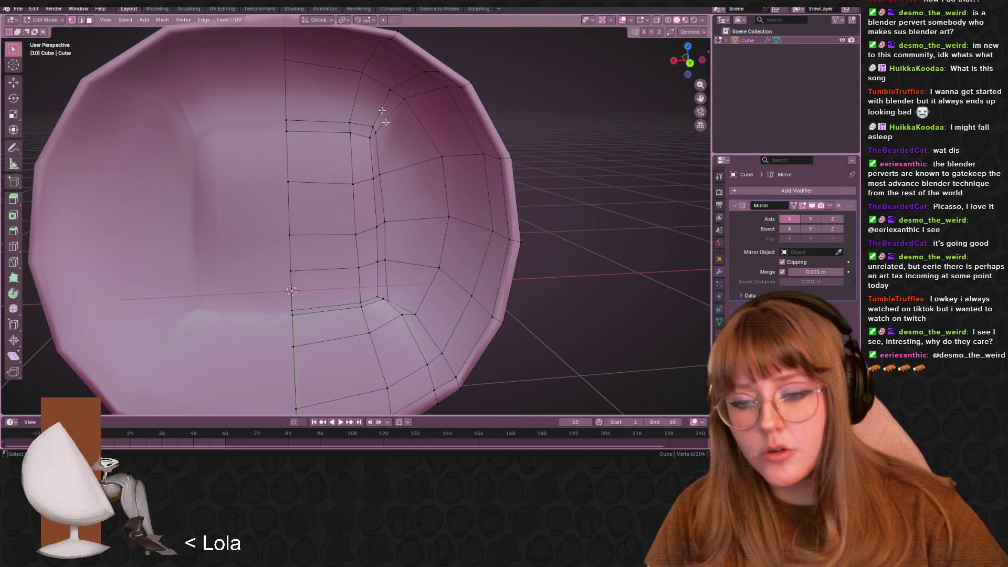
pyautogui.scroll(-3, 382, 209)
pyautogui.moveTo(381, 210); pyautogui.dragTo(431, 268, button='middle')
pyautogui.moveTo(426, 269); pyautogui.dragTo(425, 268)
pyautogui.moveTo(424, 267)
pyautogui.mouseDown(button='middle')
pyautogui.moveTo(498, 256)
pyautogui.moveTo(430, 231)
pyautogui.moveTo(417, 218)
pyautogui.moveTo(434, 223)
pyautogui.moveTo(425, 214)
pyautogui.moveTo(470, 269)
pyautogui.moveTo(452, 218)
pyautogui.moveTo(436, 258)
pyautogui.moveTo(455, 286)
pyautogui.moveTo(434, 273)
pyautogui.mouseUp(button='middle')
pyautogui.press('g')
pyautogui.click(471, 270)
pyautogui.press('g')
pyautogui.click(458, 288)
pyautogui.press('g')
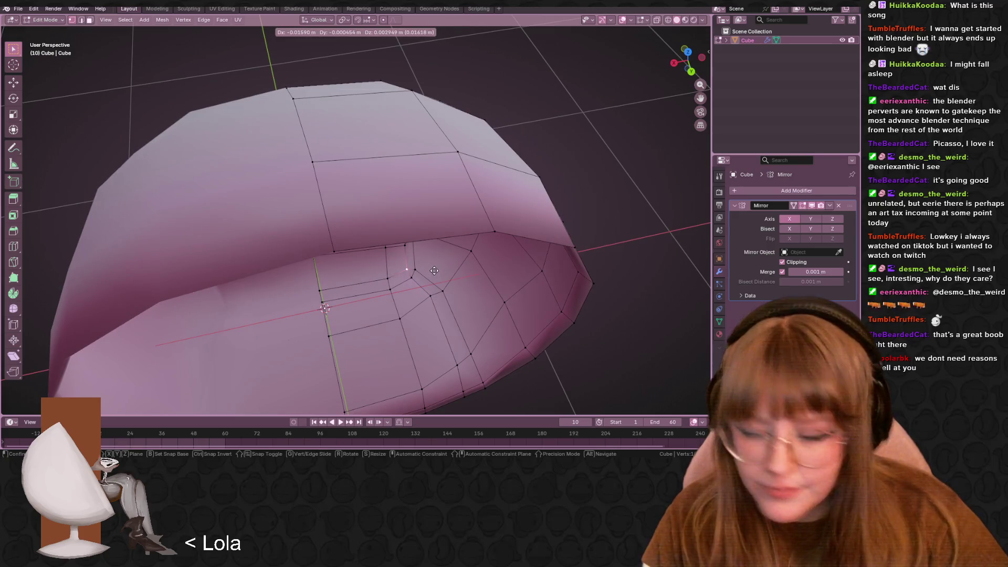
pyautogui.click(434, 271)
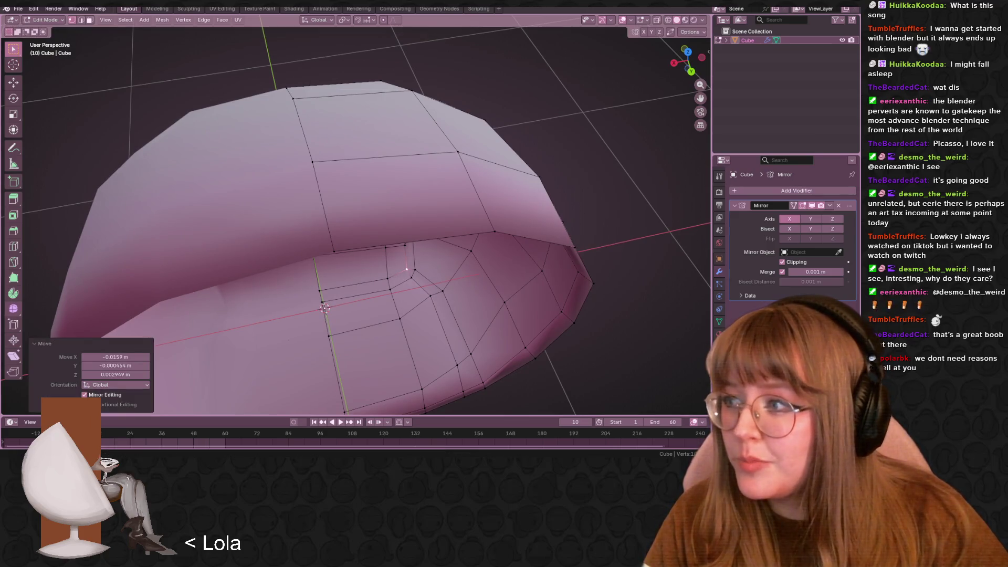
# Slide a recess vertex up along its edge, then reposition another vertex
pyautogui.moveTo(399, 246); pyautogui.dragTo(434, 242, button='middle')
pyautogui.scroll(5, 434, 242)
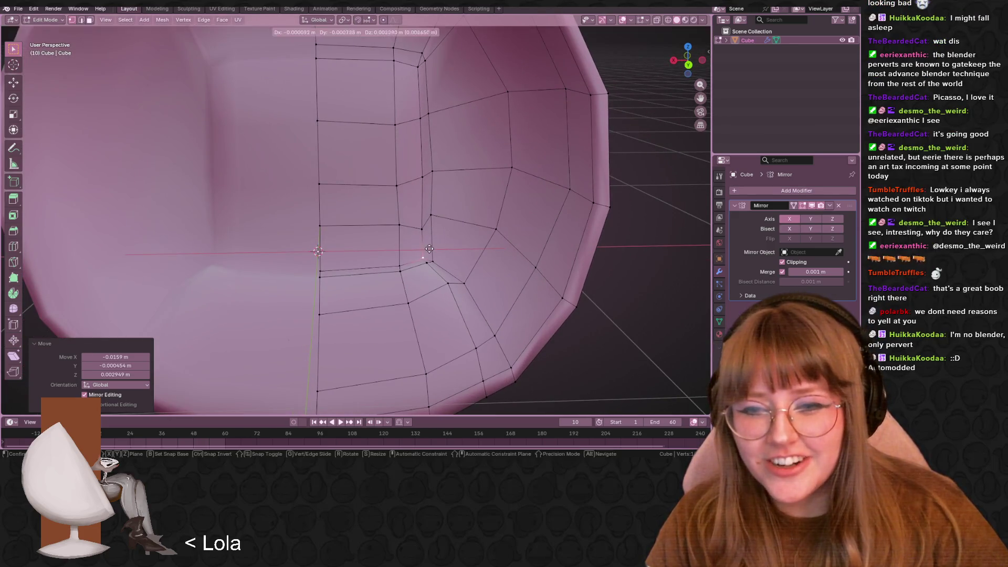
pyautogui.hotkey('shift', 'v')
pyautogui.click(433, 225)
pyautogui.moveTo(433, 225)
pyautogui.mouseDown(button='middle')
pyautogui.moveTo(378, 252)
pyautogui.moveTo(410, 249)
pyautogui.moveTo(663, 22)
pyautogui.mouseUp(button='middle')
pyautogui.press('g')
pyautogui.click(410, 248)
# Toggle X-ray to reveal hidden edges and move two more recess vertices
pyautogui.click(657, 19)
pyautogui.click(657, 20)
pyautogui.click(657, 20)
pyautogui.moveTo(488, 168); pyautogui.dragTo(510, 153, button='middle')
pyautogui.press('g')
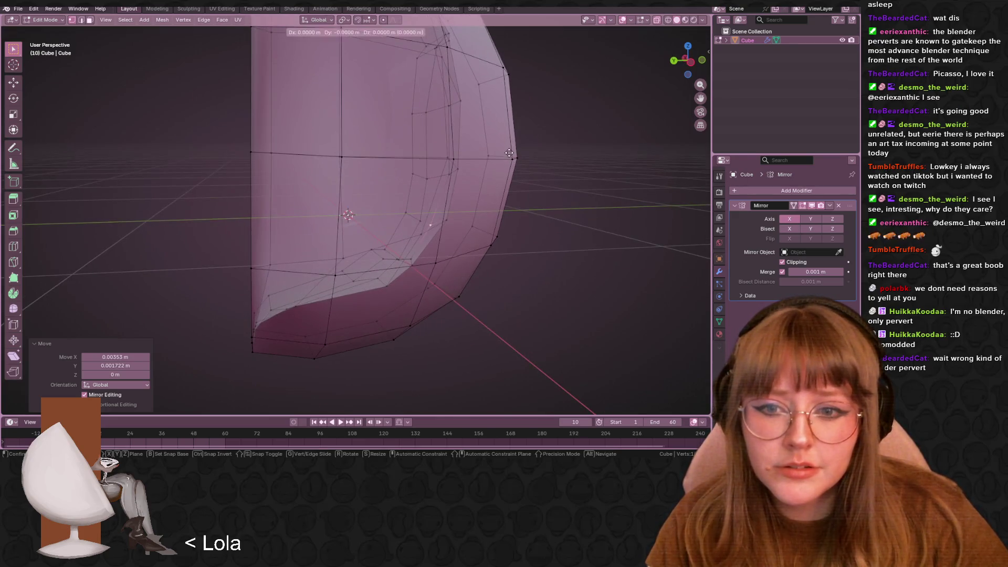
pyautogui.click(505, 150)
pyautogui.scroll(5, 471, 172)
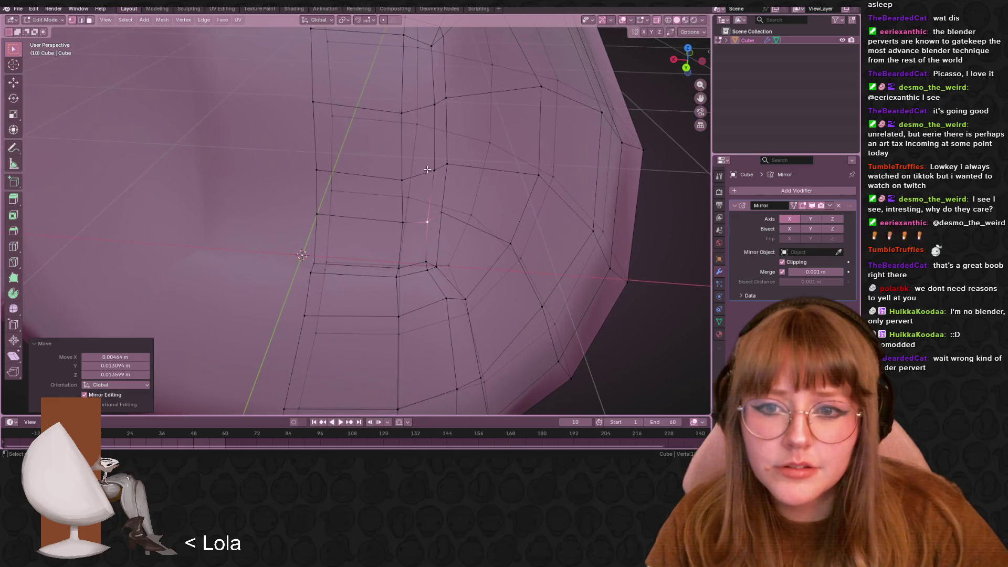
pyautogui.moveTo(471, 173)
pyautogui.mouseDown(button='middle')
pyautogui.moveTo(486, 199)
pyautogui.moveTo(491, 61)
pyautogui.moveTo(505, 253)
pyautogui.moveTo(491, 153)
pyautogui.moveTo(494, 179)
pyautogui.moveTo(513, 197)
pyautogui.moveTo(495, 196)
pyautogui.mouseUp(button='middle')
pyautogui.press('g')
pyautogui.click(488, 209)
# Move another vertex and slide a rim vertex along its edge to smooth the opening
pyautogui.scroll(3, 488, 209)
pyautogui.press('g')
pyautogui.click(513, 274)
pyautogui.scroll(3, 513, 275)
pyautogui.scroll(-6, 486, 157)
pyautogui.scroll(5, 472, 210)
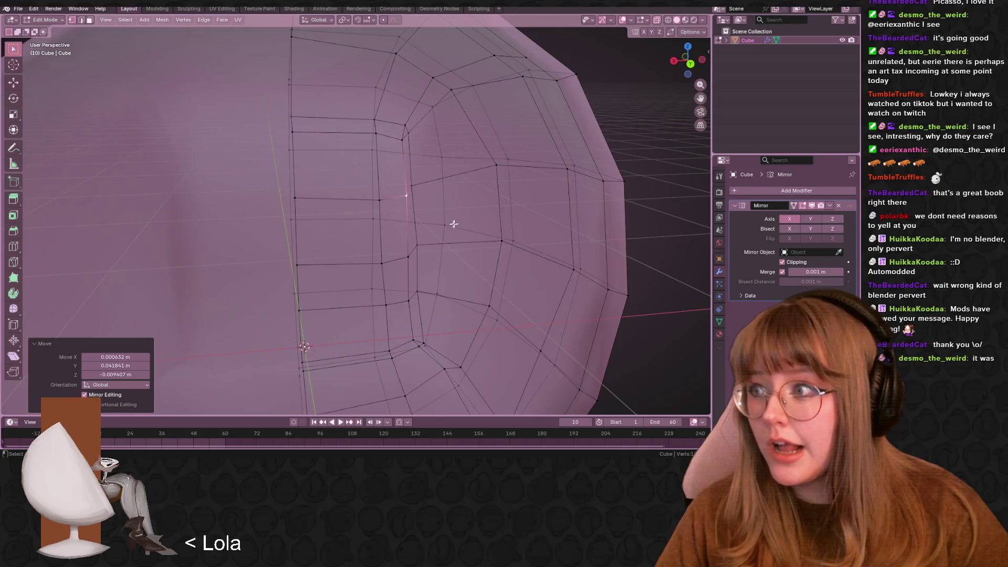
pyautogui.keyDown('shift'); pyautogui.moveTo(447, 221); pyautogui.dragTo(491, 188, button='middle'); pyautogui.keyUp('shift')
pyautogui.hotkey('shift', 'v')
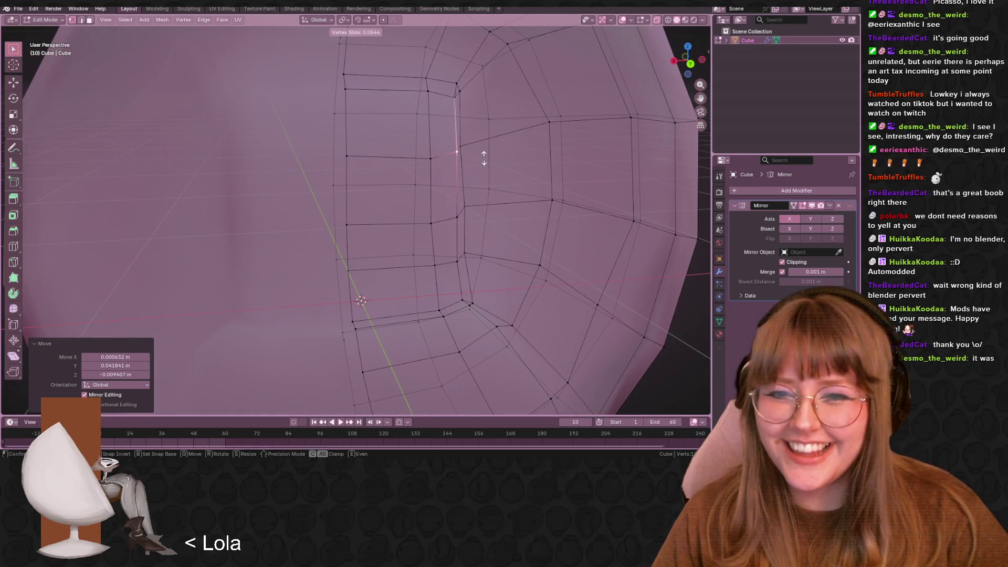
pyautogui.click(484, 168)
pyautogui.scroll(-3, 445, 230)
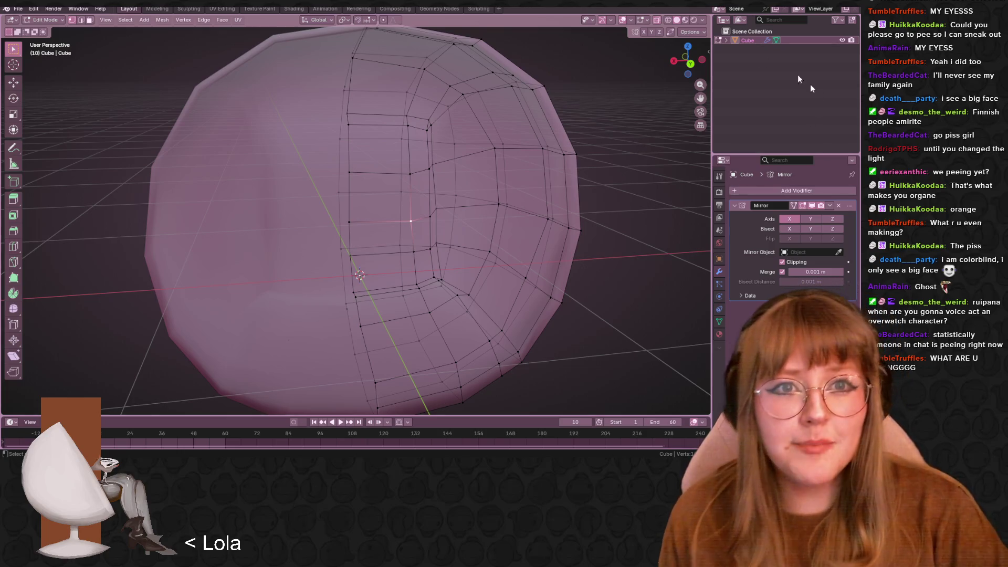
pyautogui.scroll(-1, 596, 97)
# Orbit and pan around the chair shell to inspect the seat recess from above and below
pyautogui.moveTo(596, 97); pyautogui.dragTo(554, 158, button='middle')
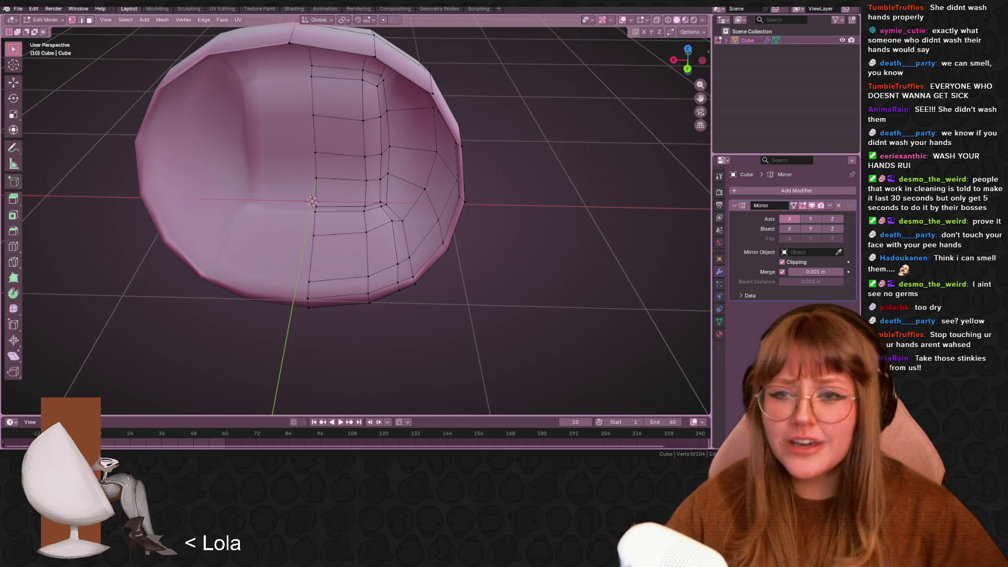
pyautogui.moveTo(435, 315)
pyautogui.keyDown('shift'); pyautogui.mouseDown(button='middle')
pyautogui.moveTo(472, 284)
pyautogui.moveTo(457, 238)
pyautogui.moveTo(461, 293)
pyautogui.moveTo(354, 263)
pyautogui.moveTo(401, 241)
pyautogui.moveTo(443, 254)
pyautogui.moveTo(405, 257)
pyautogui.moveTo(415, 252)
pyautogui.mouseUp(button='middle'); pyautogui.keyUp('shift')
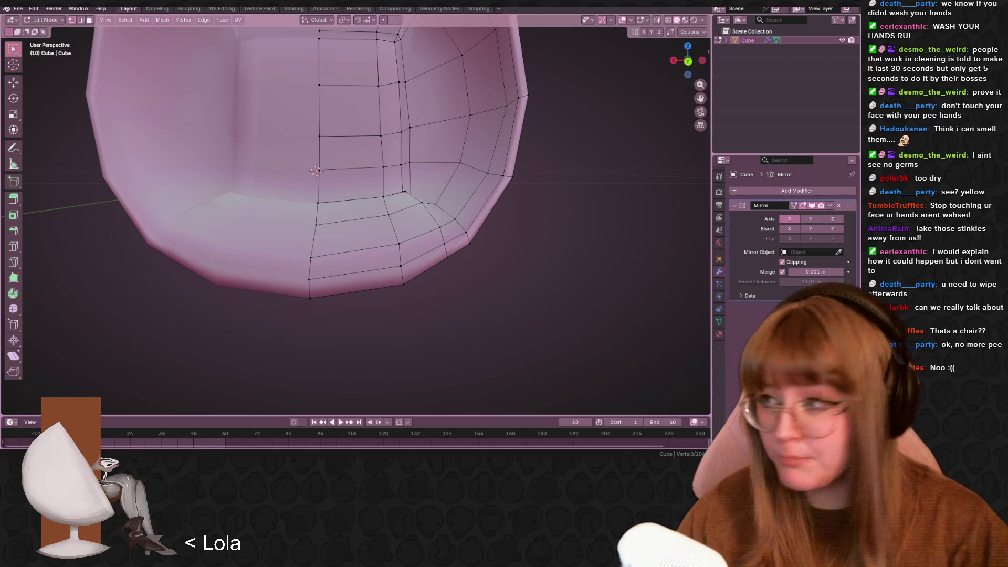
pyautogui.moveTo(464, 182)
pyautogui.mouseDown(button='middle')
pyautogui.moveTo(494, 249)
pyautogui.moveTo(531, 265)
pyautogui.mouseUp(button='middle')
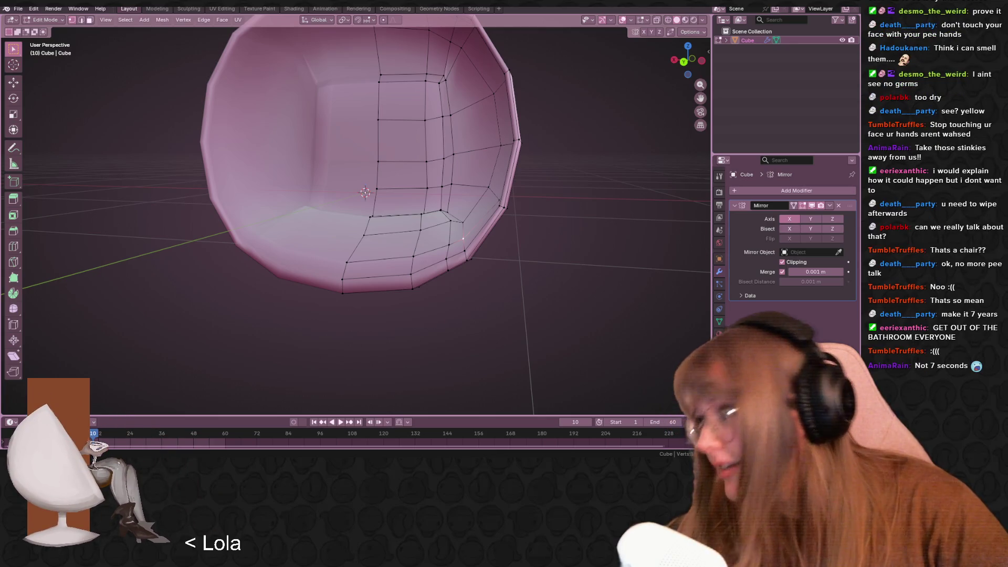
pyautogui.moveTo(525, 83)
pyautogui.mouseDown(button='middle')
pyautogui.moveTo(509, 210)
pyautogui.moveTo(446, 216)
pyautogui.mouseUp(button='middle')
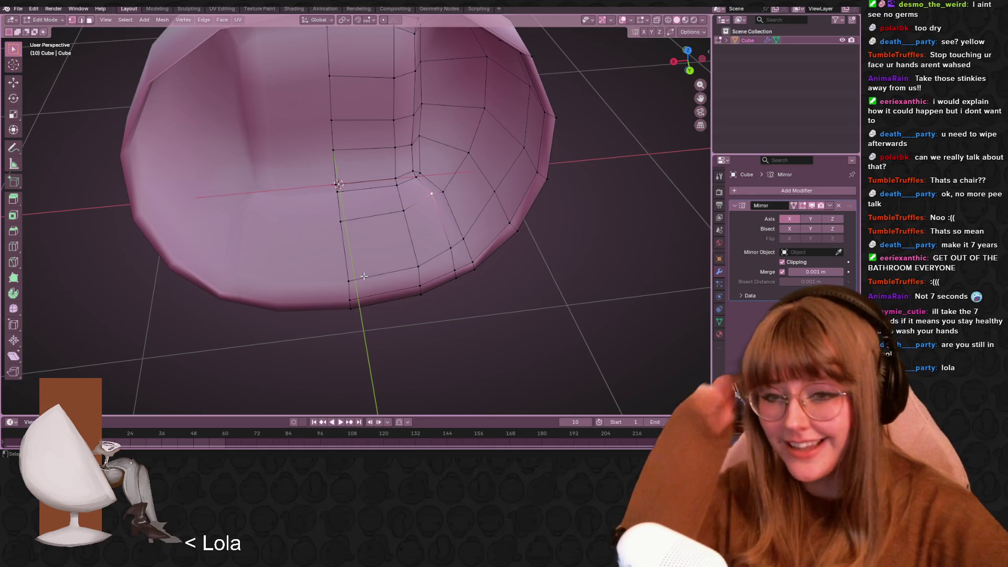
# Cut a new centred edge loop across the seat recess
pyautogui.moveTo(615, 355)
pyautogui.mouseDown(button='middle')
pyautogui.moveTo(439, 238)
pyautogui.moveTo(526, 279)
pyautogui.moveTo(547, 252)
pyautogui.mouseUp(button='middle')
pyautogui.hotkey('ctrl', 'r')
pyautogui.click(416, 242)
pyautogui.rightClick(423, 234)
pyautogui.click(410, 300)
pyautogui.moveTo(410, 299)
pyautogui.mouseDown(button='middle')
pyautogui.moveTo(452, 290)
pyautogui.moveTo(509, 331)
pyautogui.moveTo(493, 294)
pyautogui.moveTo(530, 302)
pyautogui.moveTo(552, 286)
pyautogui.moveTo(550, 274)
pyautogui.moveTo(567, 275)
pyautogui.moveTo(518, 412)
pyautogui.moveTo(486, 355)
pyautogui.mouseUp(button='middle')
# Move the new loop's edge and reposition two recess vertices to refine the curve
pyautogui.press('g')
pyautogui.click(492, 289)
pyautogui.press('g')
pyautogui.click(533, 304)
pyautogui.click(513, 283)
pyautogui.press('g')
pyautogui.click(552, 284)
pyautogui.click(496, 268)
pyautogui.press('g')
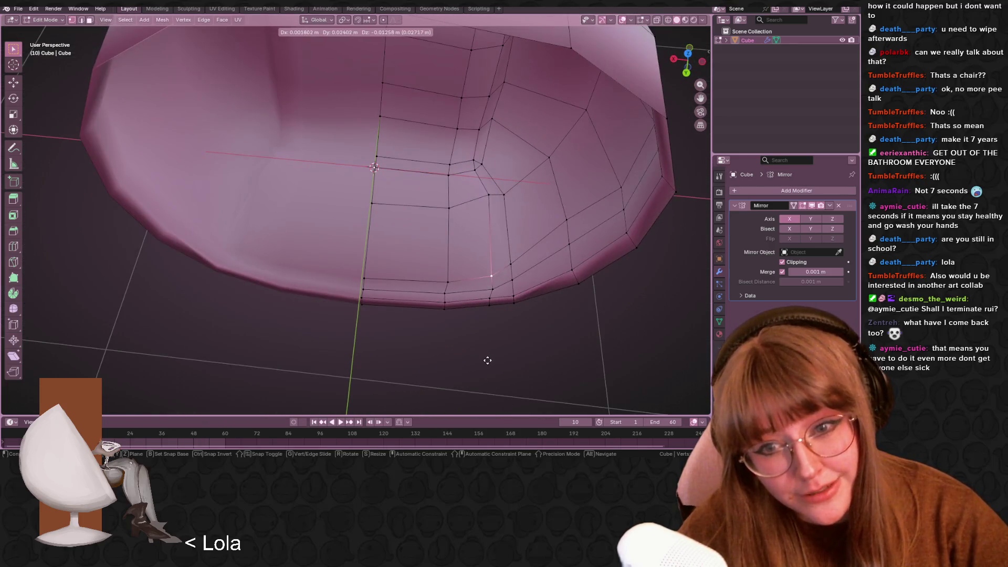
pyautogui.click(487, 359)
# Nudge one more recess vertex, select the corner vertex, then switch to the web browser
pyautogui.click(512, 263)
pyautogui.moveTo(512, 264)
pyautogui.mouseDown(button='middle')
pyautogui.moveTo(547, 206)
pyautogui.moveTo(578, 241)
pyautogui.moveTo(562, 277)
pyautogui.moveTo(586, 281)
pyautogui.moveTo(535, 294)
pyautogui.mouseUp(button='middle')
pyautogui.press('g')
pyautogui.click(575, 252)
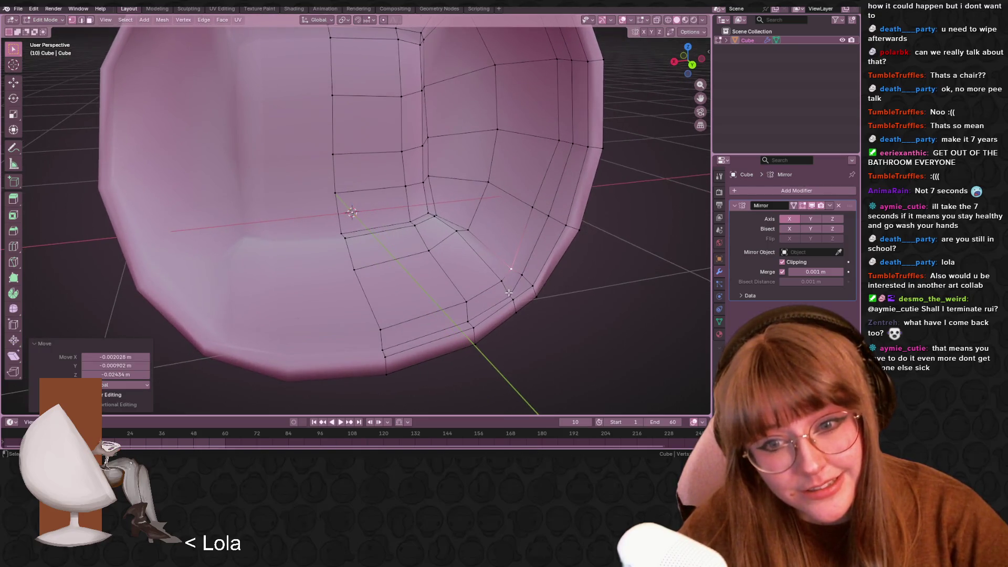
pyautogui.click(536, 294)
pyautogui.moveTo(578, 299)
pyautogui.mouseDown(button='middle')
pyautogui.moveTo(580, 344)
pyautogui.moveTo(491, 269)
pyautogui.moveTo(531, 247)
pyautogui.moveTo(577, 247)
pyautogui.mouseUp(button='middle')
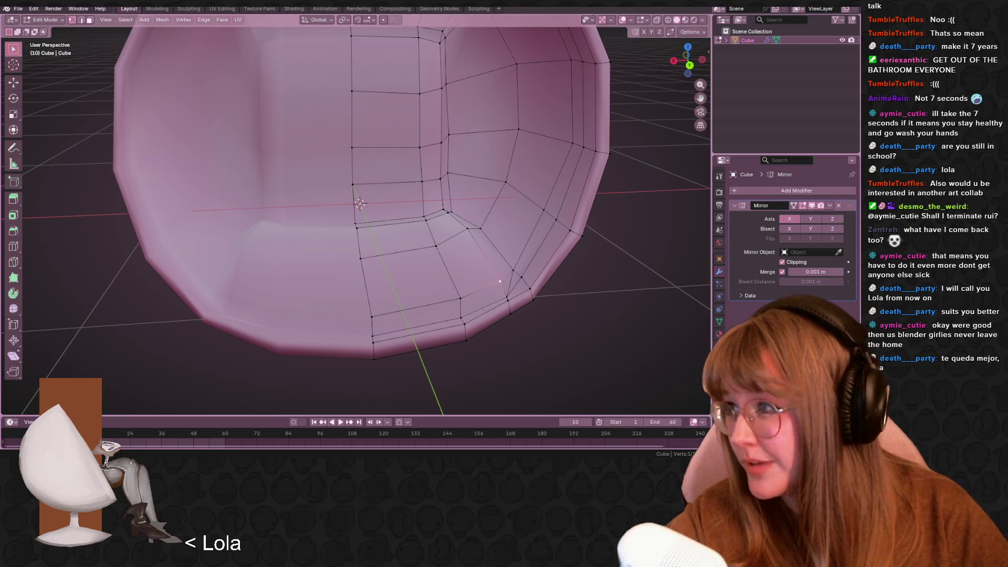
pyautogui.hotkey('alt', 'Tab')
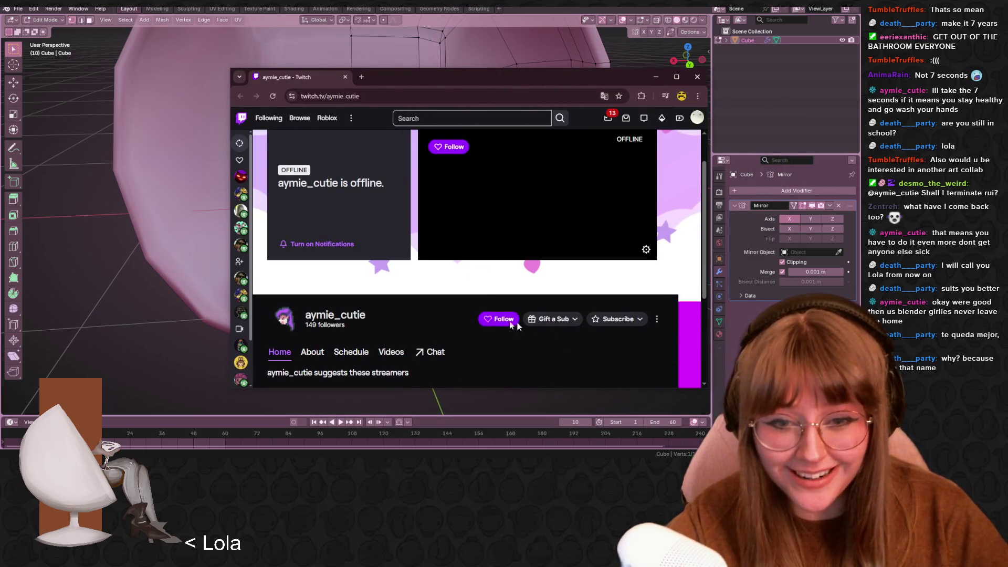
pyautogui.scroll(-2, 420, 298)
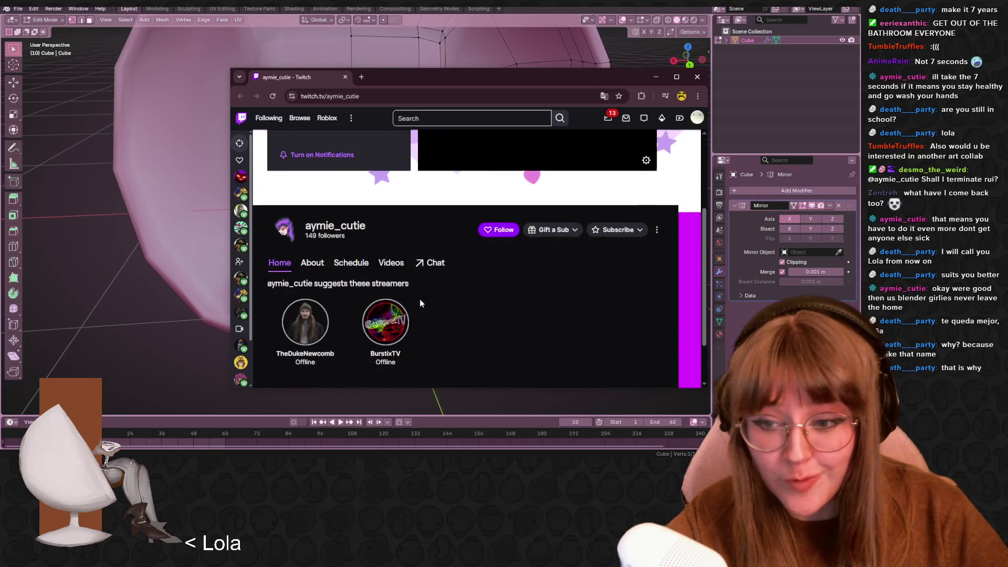
pyautogui.click(325, 268)
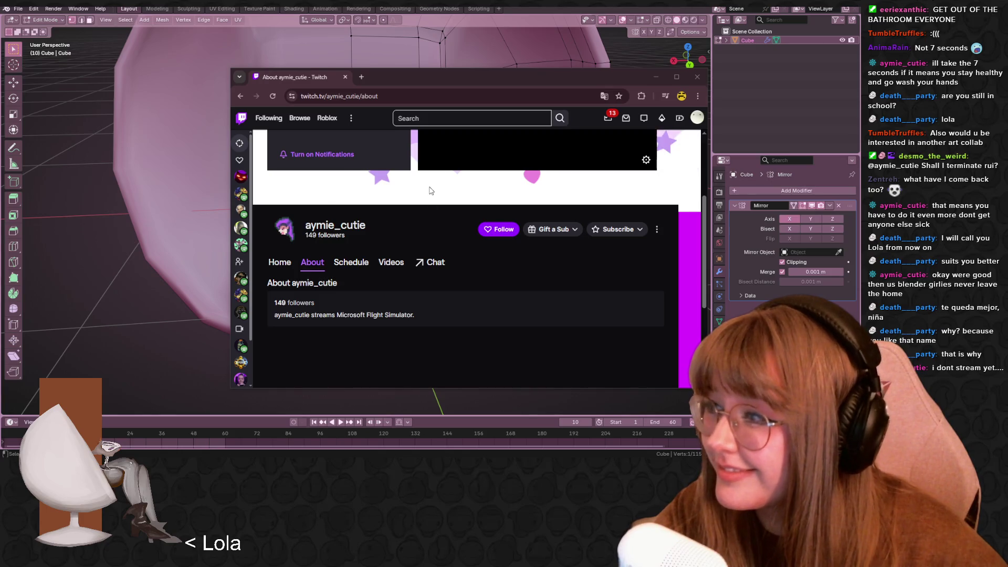
pyautogui.scroll(3, 482, 271)
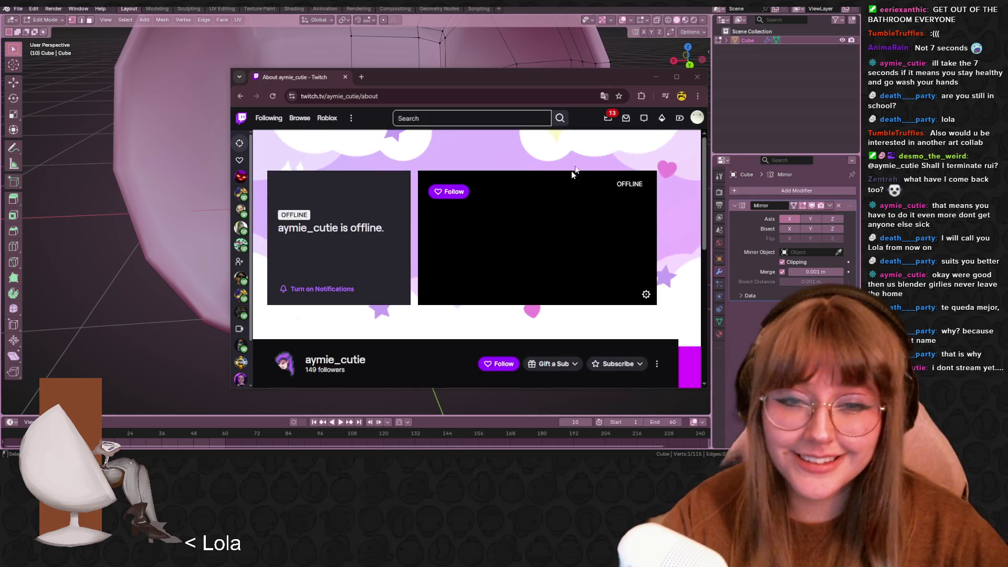
pyautogui.click(697, 76)
pyautogui.scroll(4, 357, 210)
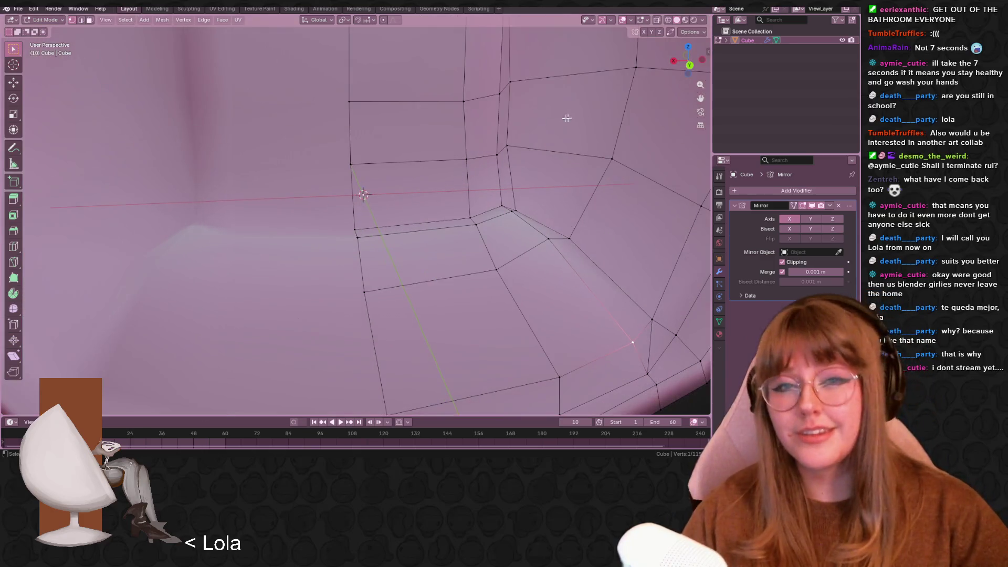
# In Back Orthographic view, move a recess corner vertex into place
pyautogui.click(689, 65)
pyautogui.scroll(-2, 455, 248)
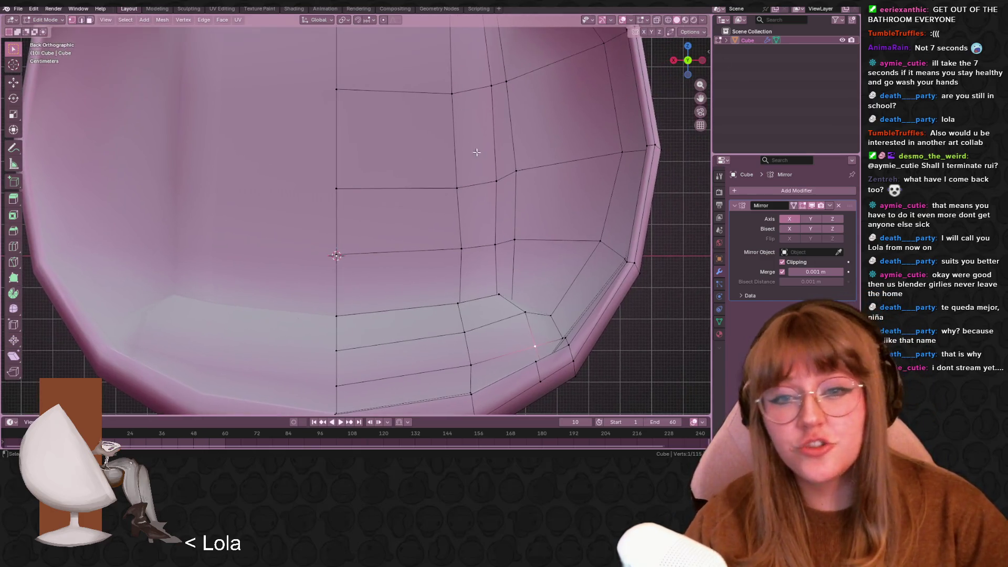
pyautogui.click(455, 248)
pyautogui.press('g')
pyautogui.press('g')
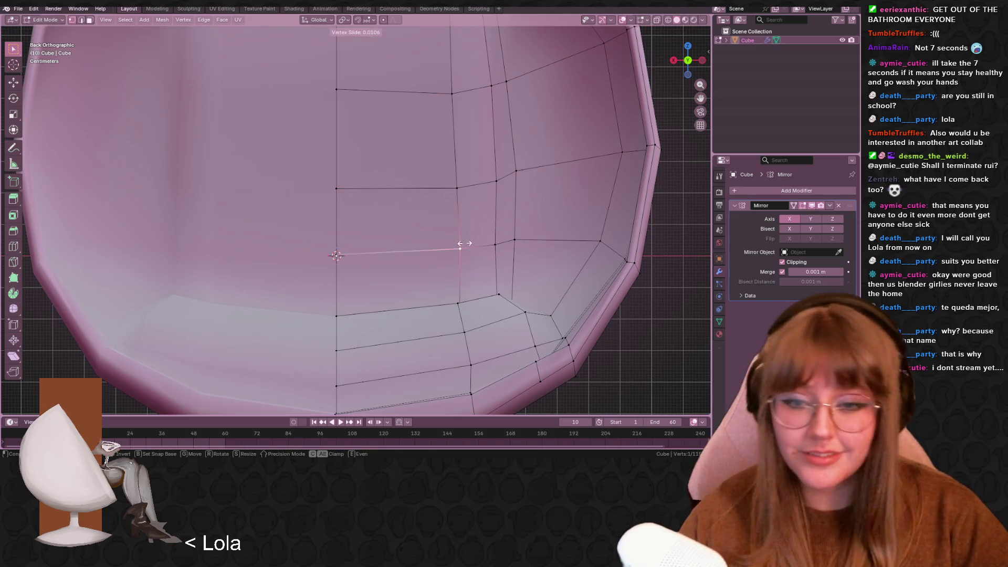
pyautogui.click(525, 247)
pyautogui.moveTo(525, 247); pyautogui.dragTo(540, 281, button='middle')
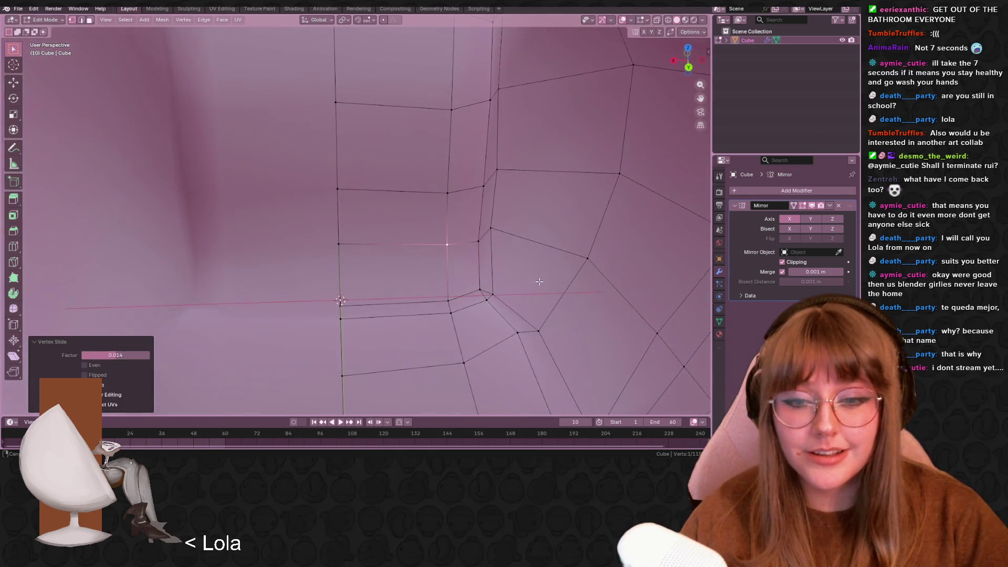
pyautogui.click(500, 295)
# Adjust two more corner vertices further up the recess edge
pyautogui.moveTo(506, 246)
pyautogui.mouseDown(button='middle')
pyautogui.moveTo(524, 179)
pyautogui.moveTo(461, 174)
pyautogui.mouseUp(button='middle')
pyautogui.click(458, 177)
pyautogui.press('g')
pyautogui.press('g')
pyautogui.click(458, 176)
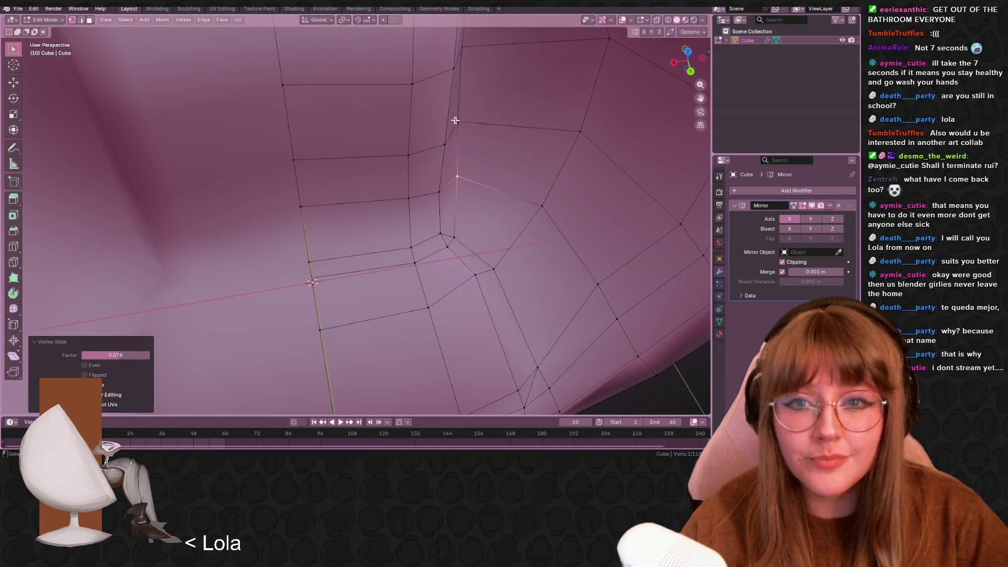
pyautogui.moveTo(467, 125); pyautogui.dragTo(578, 89, button='middle')
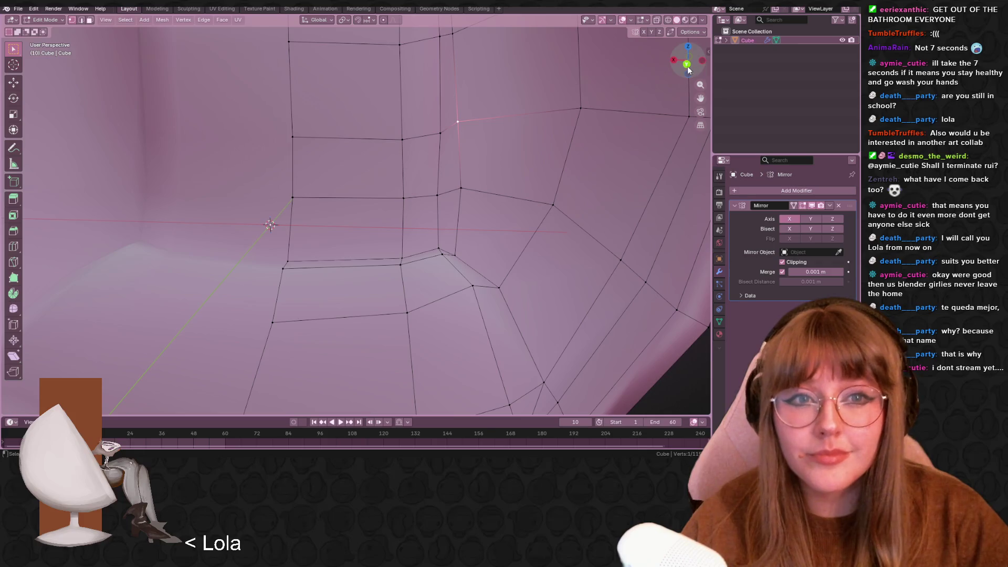
pyautogui.click(689, 70)
pyautogui.press('g')
pyautogui.press('g')
pyautogui.click(485, 162)
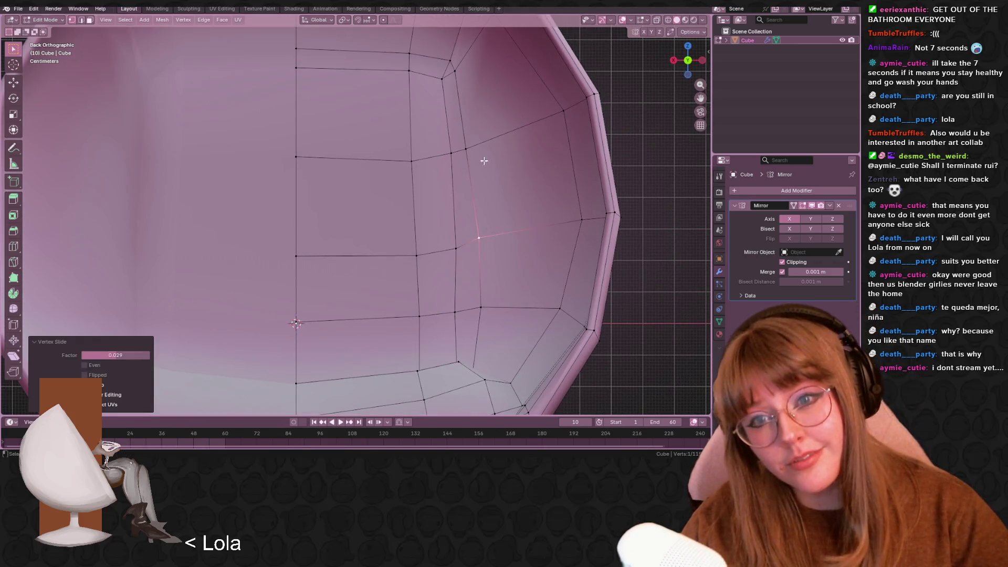
pyautogui.click(465, 148)
pyautogui.press('g')
pyautogui.press('g')
pyautogui.click(467, 147)
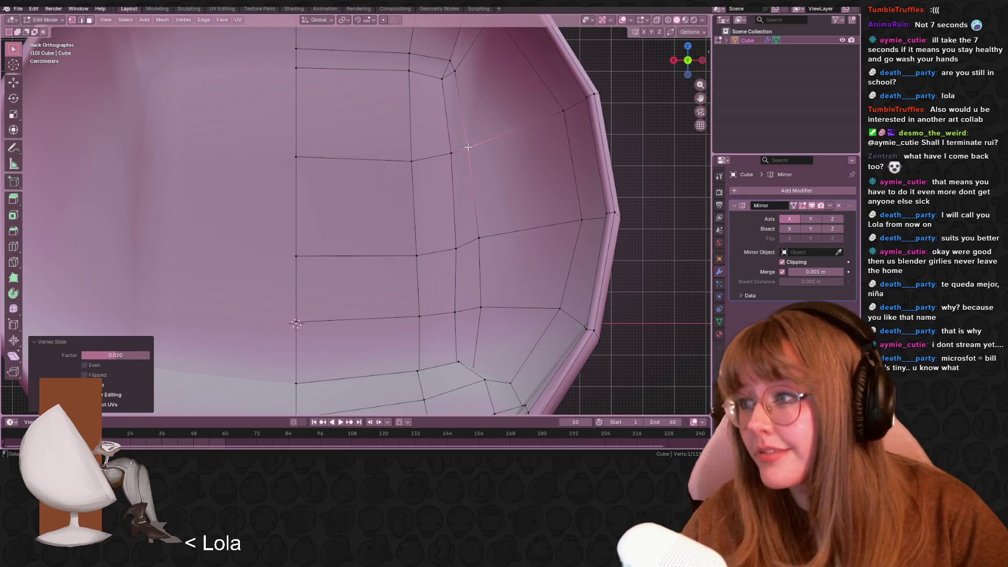
# Move a vertex near the recess rim, checking it in perspective and back views
pyautogui.keyDown('shift'); pyautogui.moveTo(531, 221); pyautogui.dragTo(563, 170, button='middle'); pyautogui.keyUp('shift')
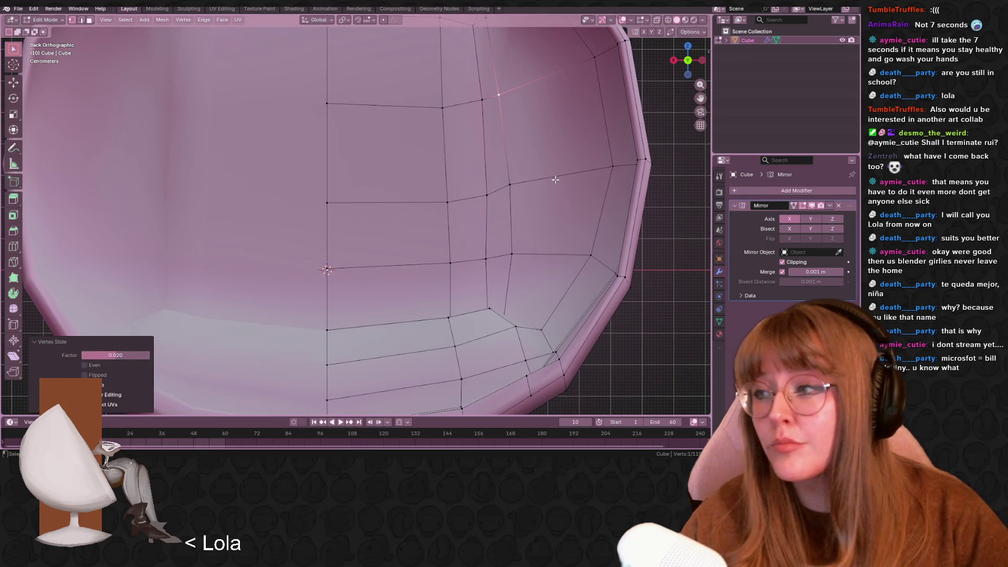
pyautogui.moveTo(494, 390)
pyautogui.mouseDown(button='middle')
pyautogui.moveTo(544, 206)
pyautogui.moveTo(548, 272)
pyautogui.mouseUp(button='middle')
pyautogui.moveTo(558, 307)
pyautogui.mouseDown(button='middle')
pyautogui.moveTo(507, 249)
pyautogui.moveTo(530, 252)
pyautogui.moveTo(523, 331)
pyautogui.moveTo(541, 284)
pyautogui.mouseUp(button='middle')
pyautogui.click(519, 255)
pyautogui.press('g')
pyautogui.click(549, 261)
pyautogui.press('ctrl+KP_1')
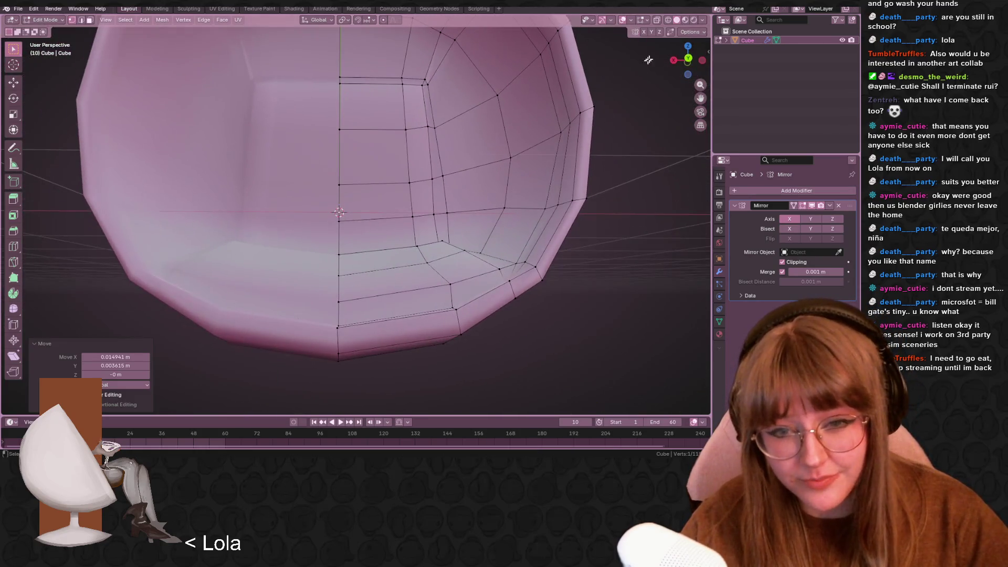
pyautogui.scroll(5, 557, 319)
pyautogui.scroll(-3, 557, 318)
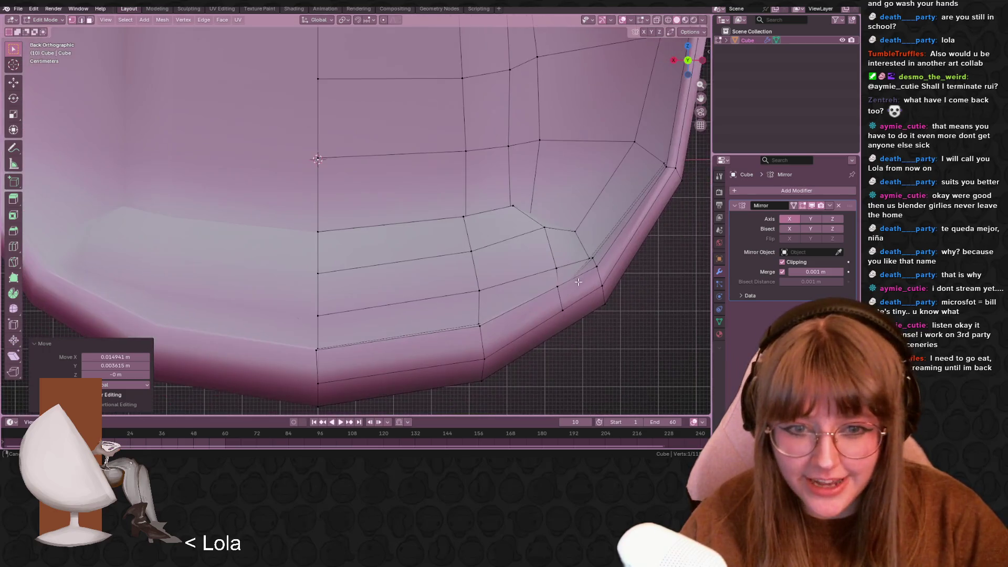
pyautogui.press('g')
pyautogui.click(581, 274)
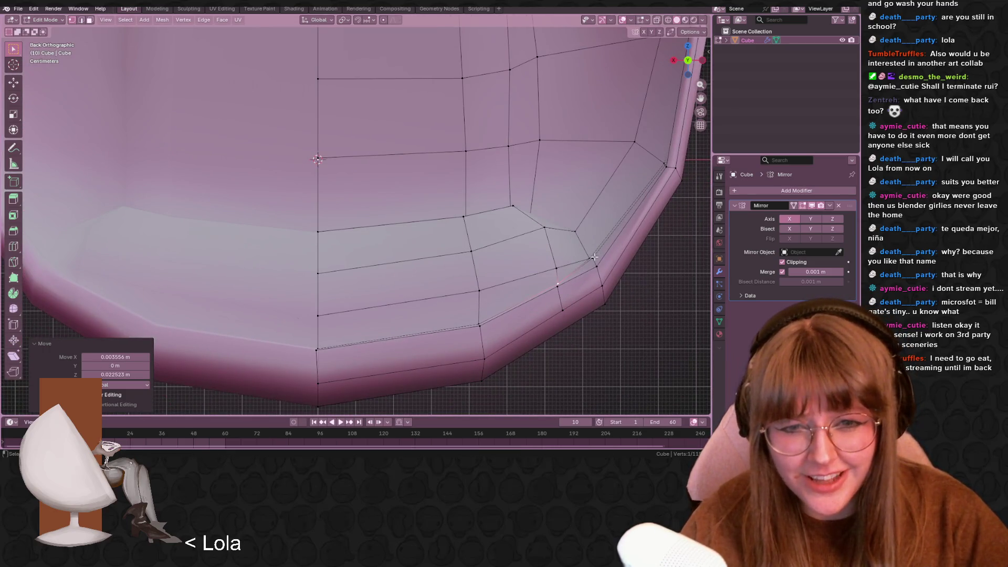
# Reposition the vertex at the recess's outer corner
pyautogui.click(594, 257)
pyautogui.press('g')
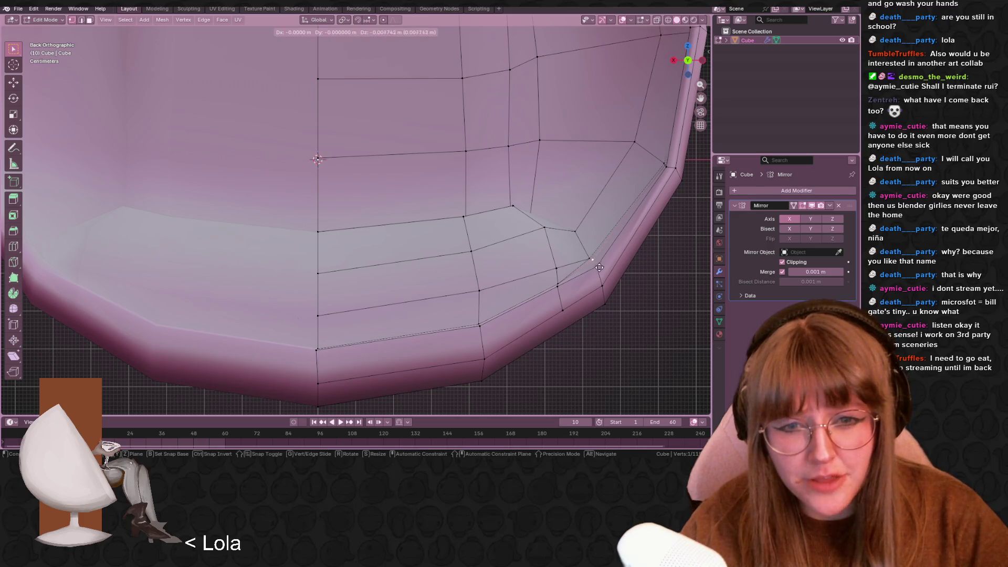
pyautogui.click(598, 273)
pyautogui.moveTo(598, 273)
pyautogui.mouseDown(button='middle')
pyautogui.moveTo(601, 259)
pyautogui.moveTo(548, 247)
pyautogui.mouseUp(button='middle')
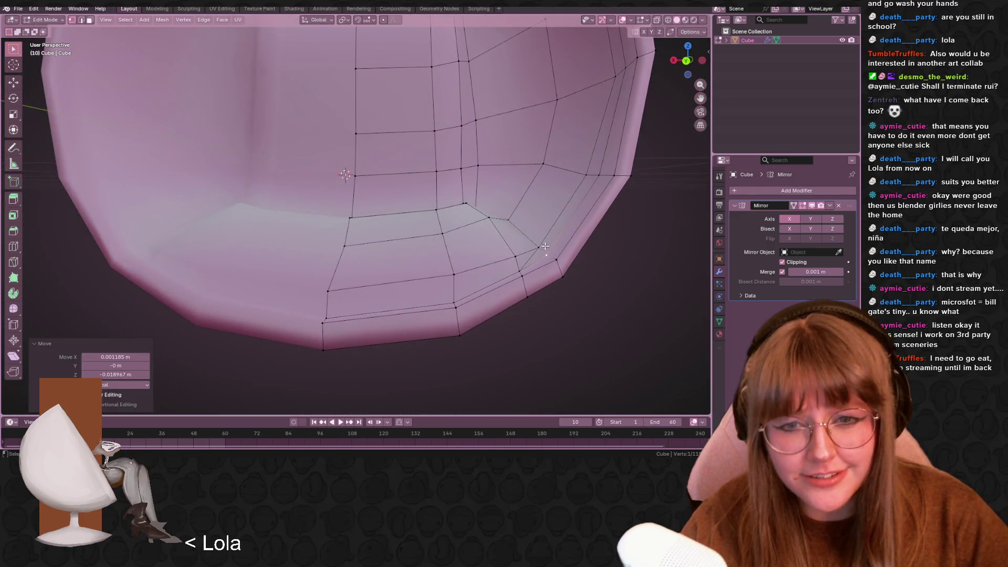
pyautogui.click(541, 247)
pyautogui.click(688, 63)
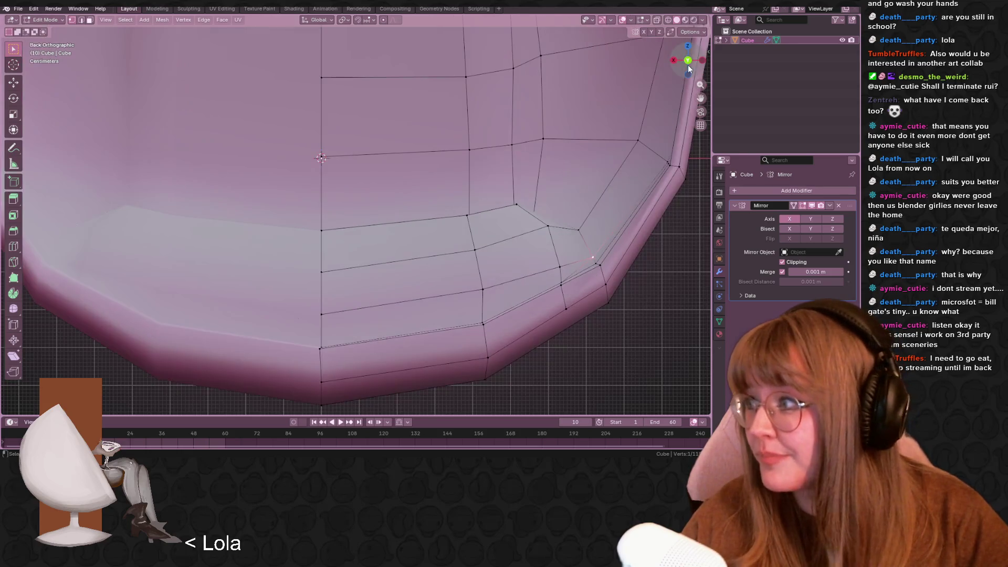
pyautogui.keyDown('shift'); pyautogui.moveTo(518, 103); pyautogui.dragTo(565, 271, button='middle'); pyautogui.keyUp('shift')
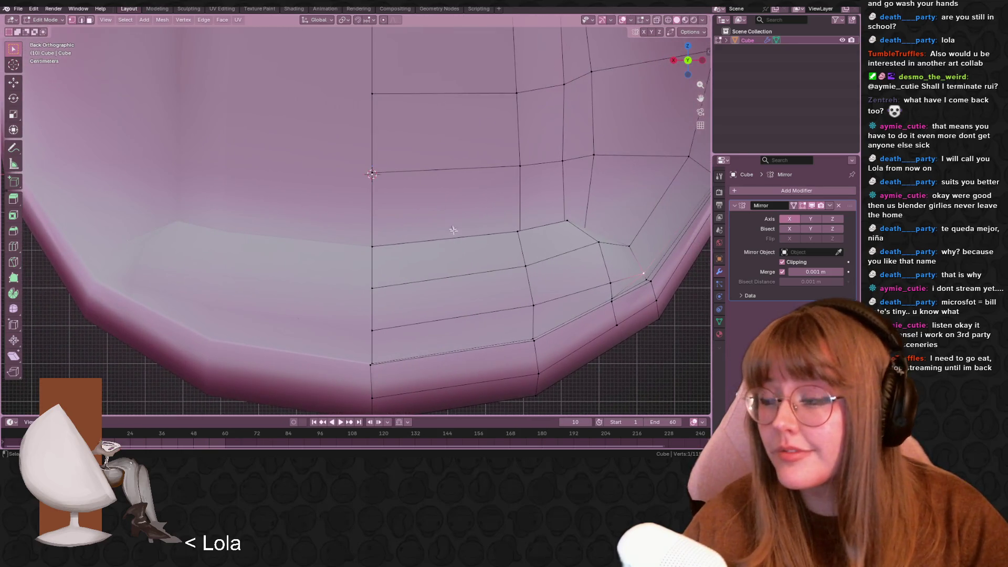
pyautogui.keyDown('shift'); pyautogui.moveTo(497, 245); pyautogui.dragTo(432, 215, button='middle'); pyautogui.keyUp('shift')
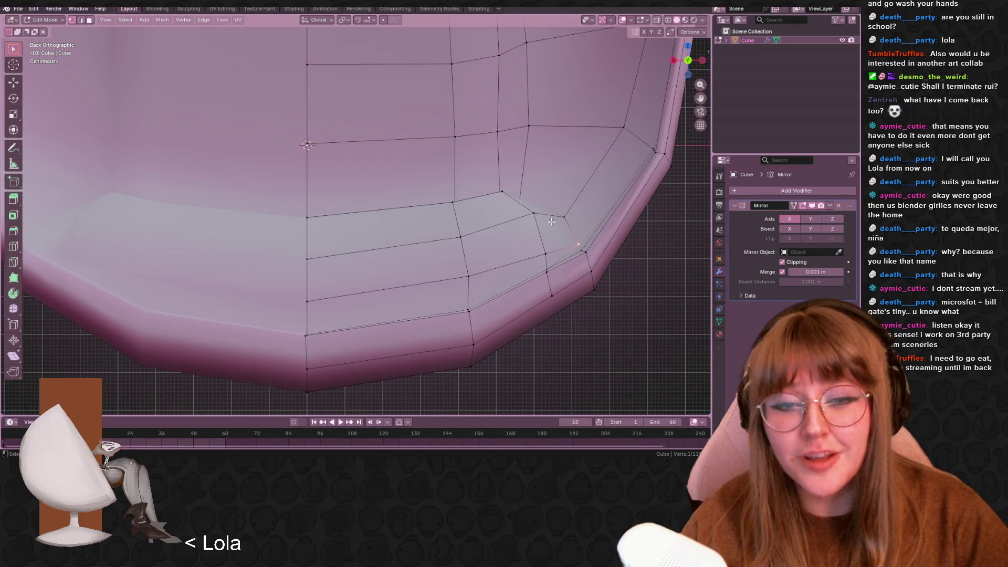
pyautogui.press('g')
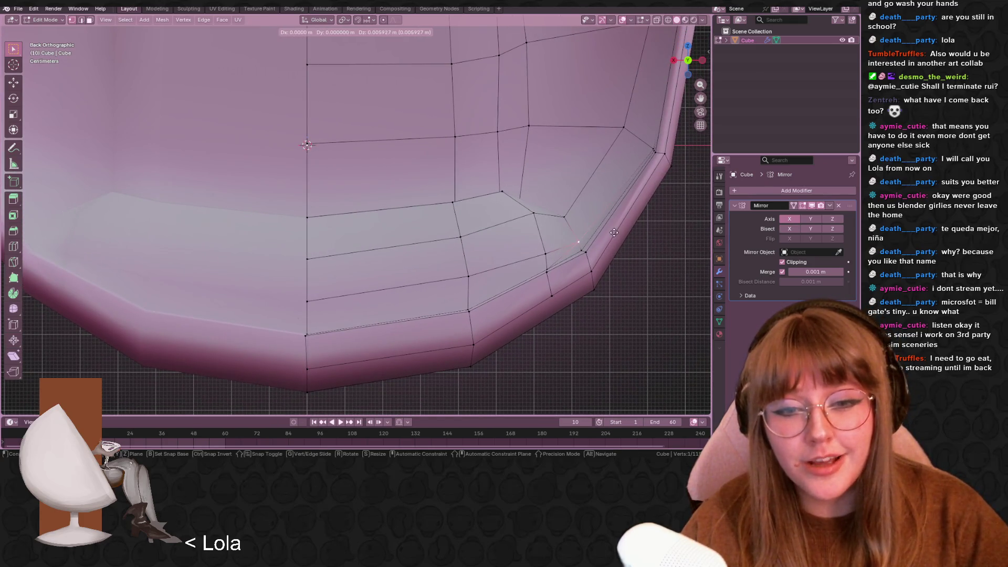
pyautogui.click(609, 237)
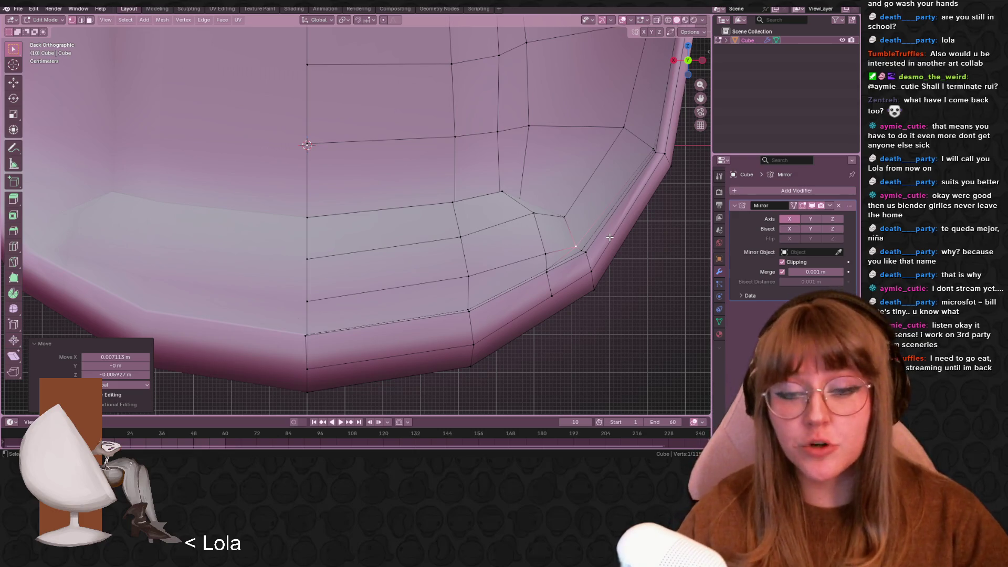
# Adjust the inner recess corner vertex, then return to Object Mode
pyautogui.click(502, 190)
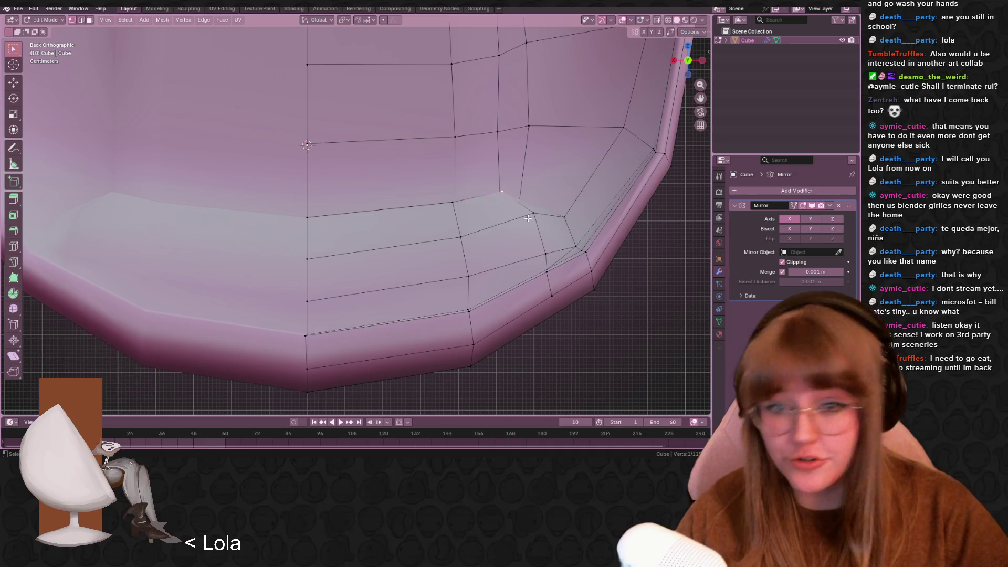
pyautogui.press('g')
pyautogui.press('g')
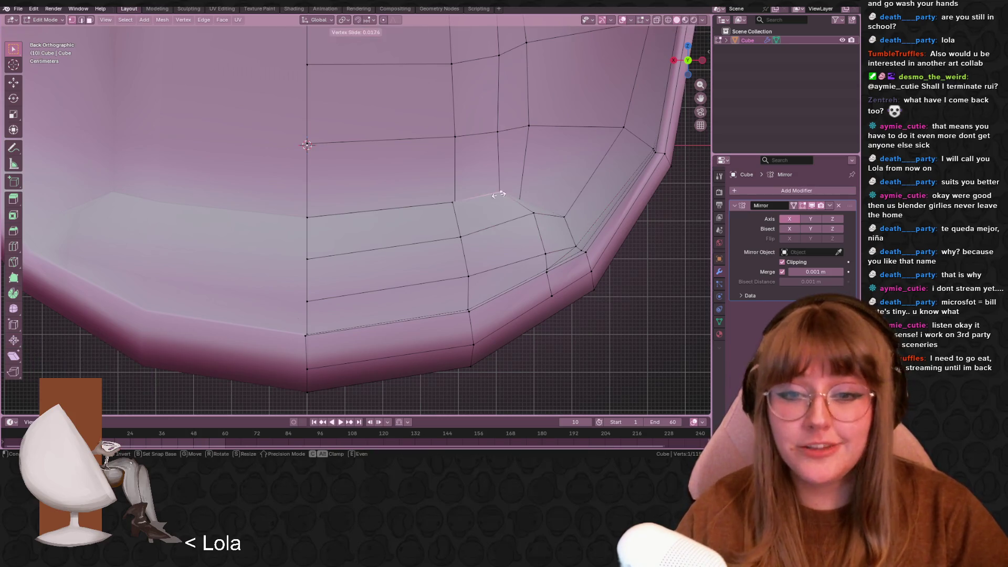
pyautogui.click(499, 194)
pyautogui.moveTo(554, 254)
pyautogui.mouseDown(button='middle')
pyautogui.moveTo(635, 237)
pyautogui.moveTo(639, 288)
pyautogui.mouseUp(button='middle')
pyautogui.scroll(-6, 639, 289)
pyautogui.press('Tab')
# Rotate the whole shell 40.1° in Left Orthographic view
pyautogui.moveTo(571, 236)
pyautogui.mouseDown(button='middle')
pyautogui.moveTo(581, 277)
pyautogui.moveTo(481, 203)
pyautogui.moveTo(490, 226)
pyautogui.mouseUp(button='middle')
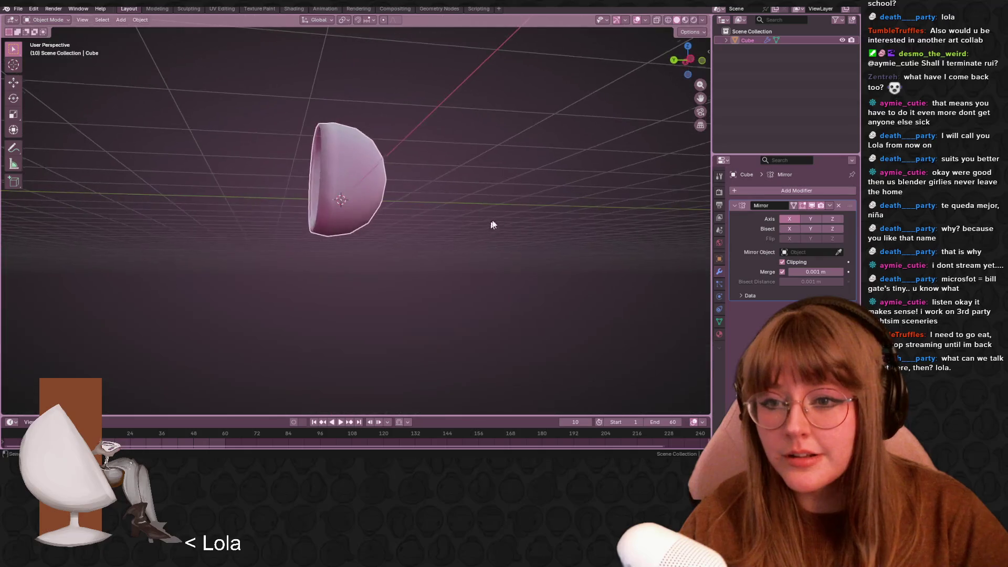
pyautogui.press('ctrl+KP_3')
pyautogui.scroll(2, 411, 212)
pyautogui.moveTo(406, 228)
pyautogui.keyDown('shift'); pyautogui.mouseDown(button='middle')
pyautogui.moveTo(436, 265)
pyautogui.moveTo(480, 232)
pyautogui.mouseUp(button='middle'); pyautogui.keyUp('shift')
pyautogui.press('r')
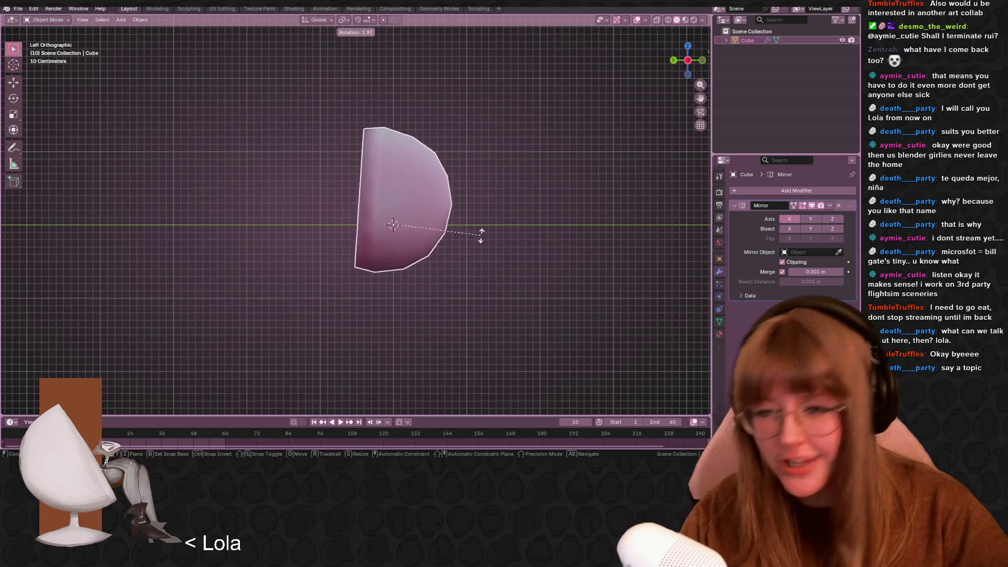
pyautogui.click(442, 279)
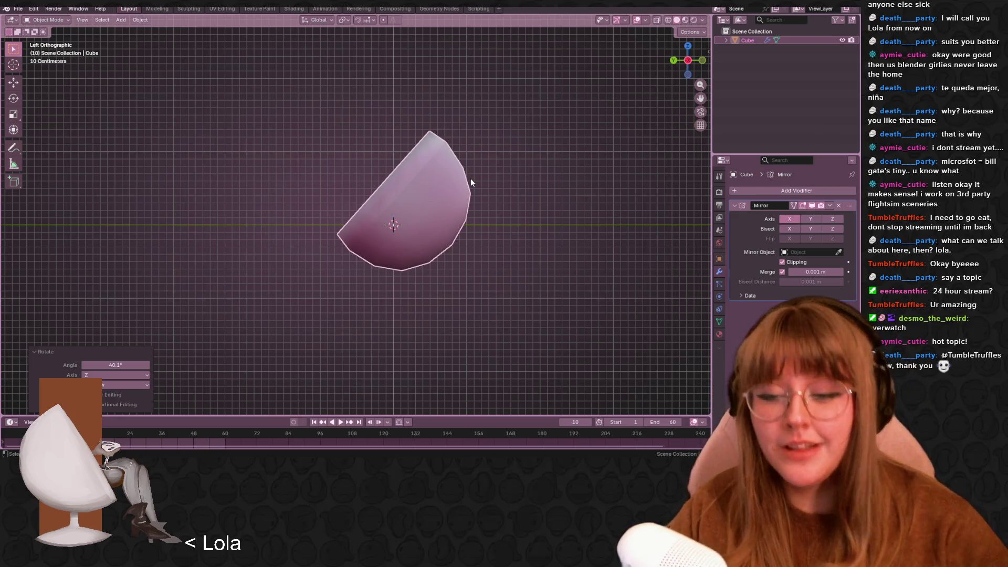
pyautogui.keyDown('shift'); pyautogui.moveTo(523, 249); pyautogui.dragTo(538, 259, button='middle'); pyautogui.keyUp('shift')
# Tilt the shell slightly and lift it roughly half a metre upward
pyautogui.scroll(3, 542, 189)
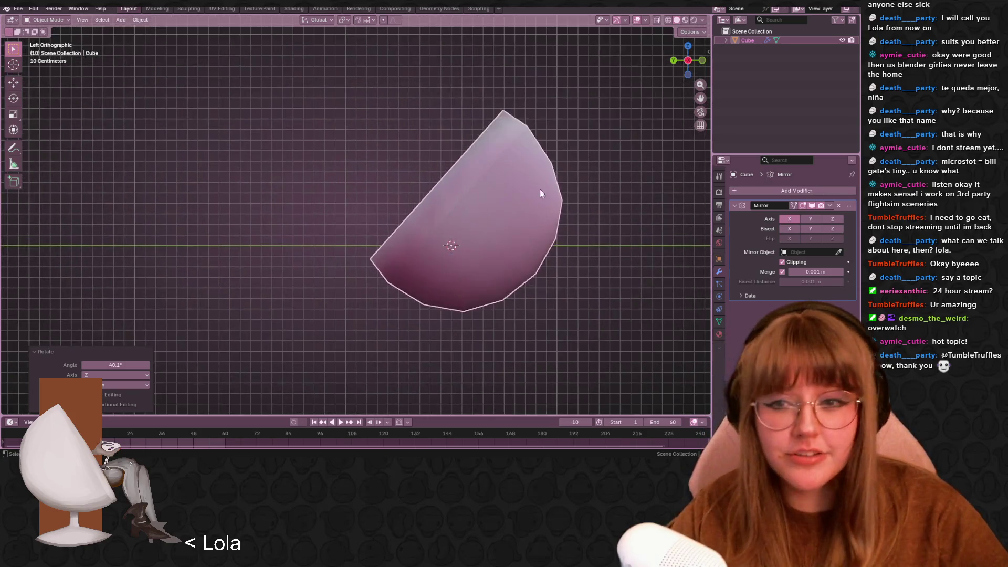
pyautogui.press('r')
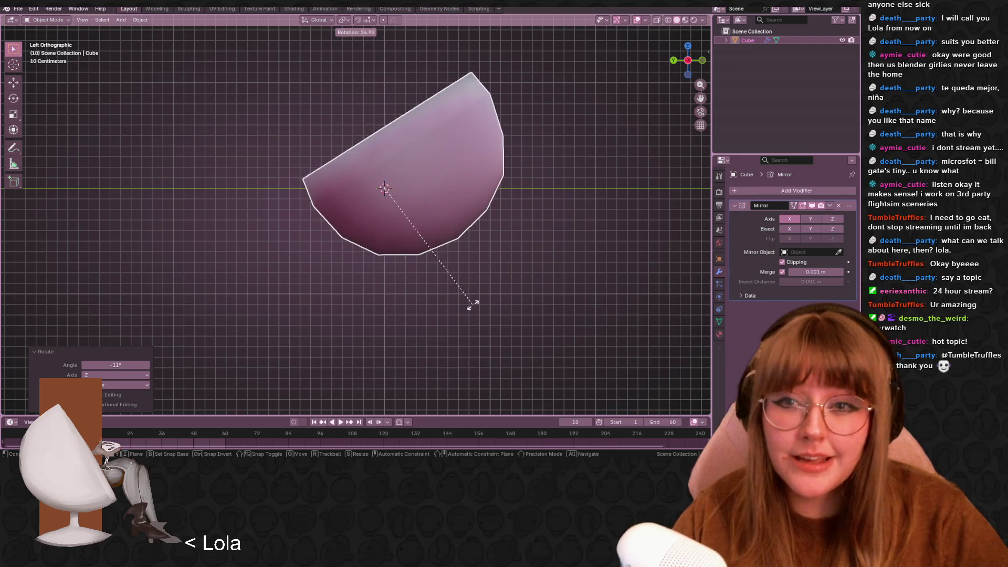
pyautogui.click(519, 247)
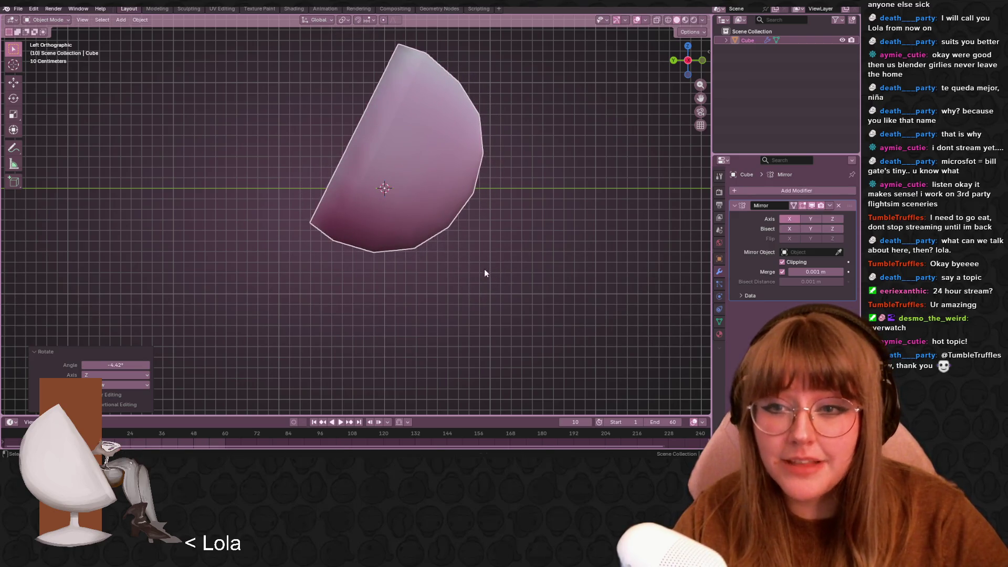
pyautogui.press('g')
pyautogui.click(497, 212)
pyautogui.scroll(-2, 515, 108)
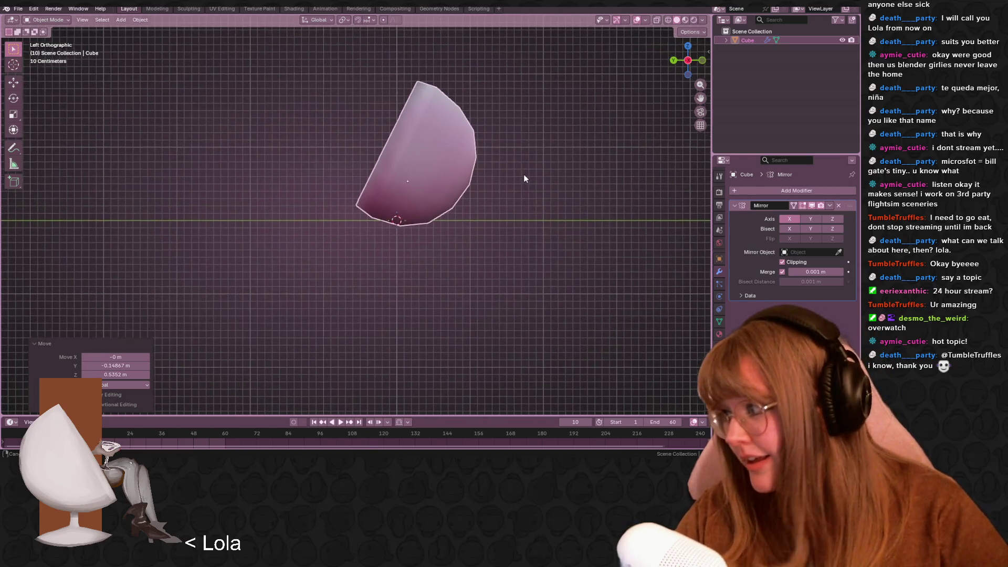
# Fine-tune the shell's tilt with two small rotations, then enter Edit Mode
pyautogui.press('r')
pyautogui.click(551, 208)
pyautogui.scroll(2, 553, 209)
pyautogui.keyDown('shift'); pyautogui.moveTo(553, 209); pyautogui.dragTo(512, 273, button='middle'); pyautogui.keyUp('shift')
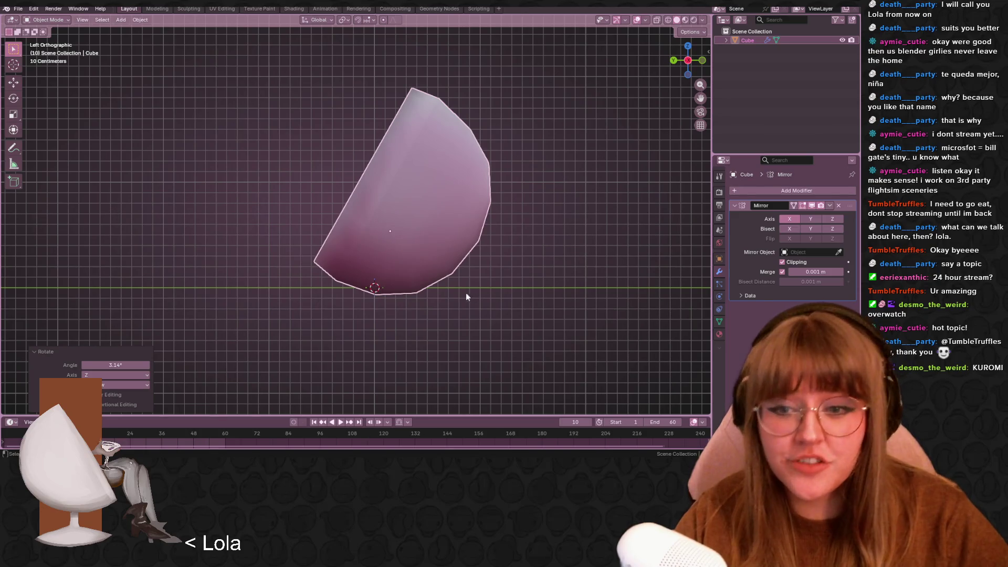
pyautogui.press('r')
pyautogui.click(524, 280)
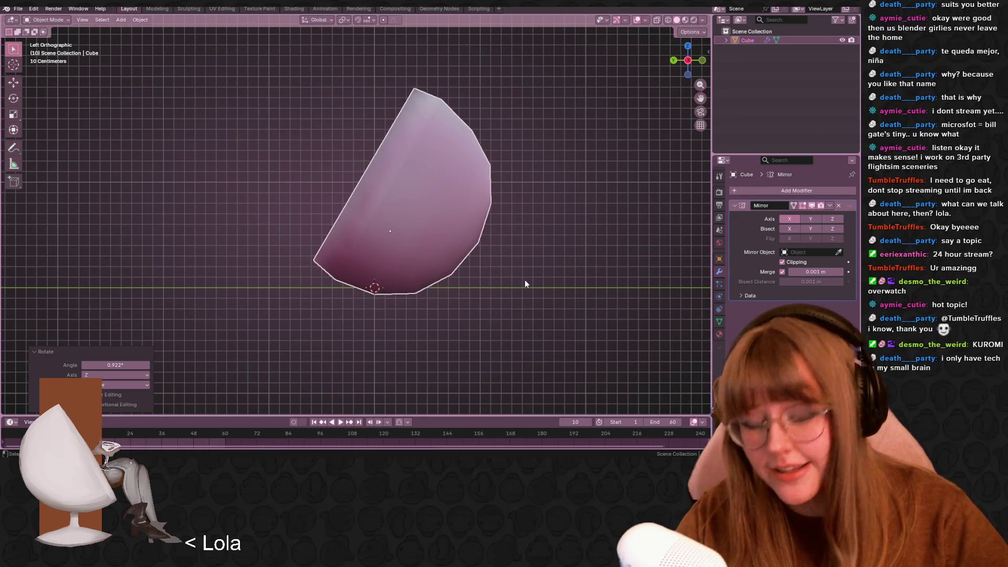
pyautogui.scroll(-2, 502, 281)
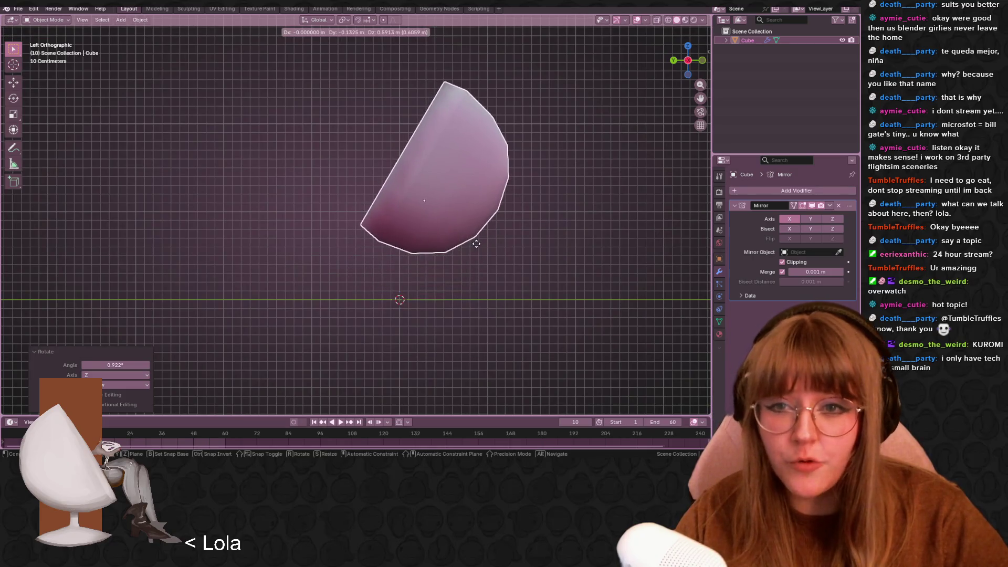
pyautogui.press('Tab')
pyautogui.moveTo(491, 276); pyautogui.dragTo(495, 215, button='middle')
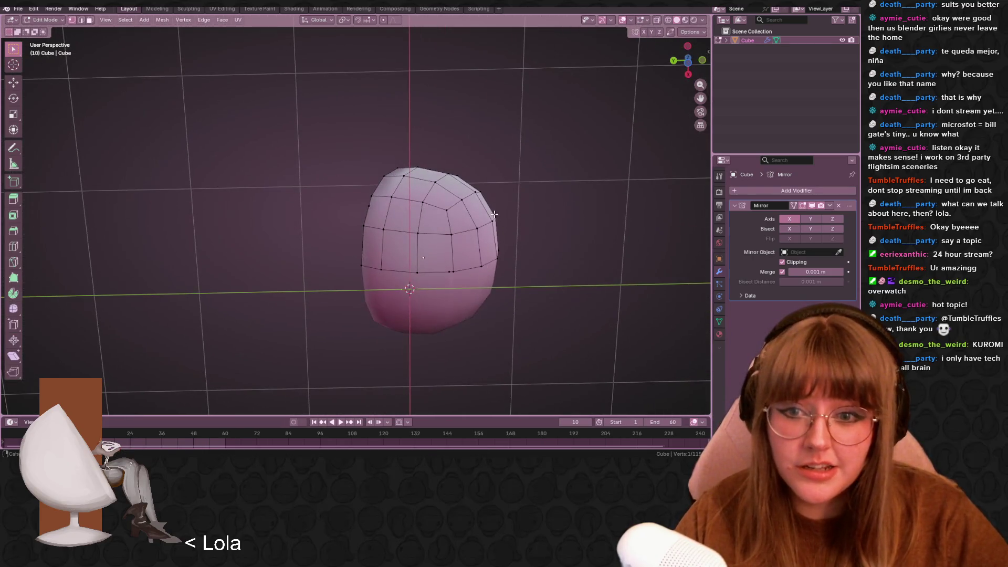
# In Right Ortho, vertex-slide the shell's bottom rim vertex onto its neighbour with Factor 1
pyautogui.moveTo(470, 271)
pyautogui.mouseDown(button='middle')
pyautogui.moveTo(458, 368)
pyautogui.moveTo(345, 304)
pyautogui.moveTo(443, 268)
pyautogui.moveTo(425, 292)
pyautogui.mouseUp(button='middle')
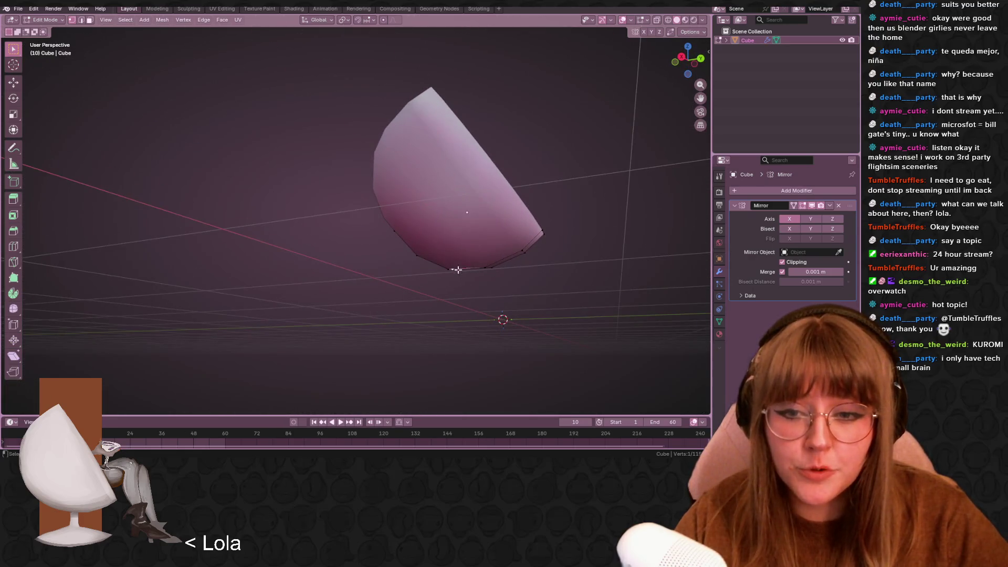
pyautogui.click(681, 56)
pyautogui.scroll(4, 608, 347)
pyautogui.moveTo(509, 281)
pyautogui.keyDown('shift'); pyautogui.mouseDown(button='middle')
pyautogui.moveTo(336, 283)
pyautogui.moveTo(386, 252)
pyautogui.moveTo(407, 215)
pyautogui.mouseUp(button='middle'); pyautogui.keyUp('shift')
pyautogui.hotkey('shift', 'v')
pyautogui.click(346, 285)
pyautogui.hotkey('shift', 'v')
pyautogui.click(349, 230)
# Check the X mirror clipping and 0.001 m merge options in the viewport header
pyautogui.click(703, 21)
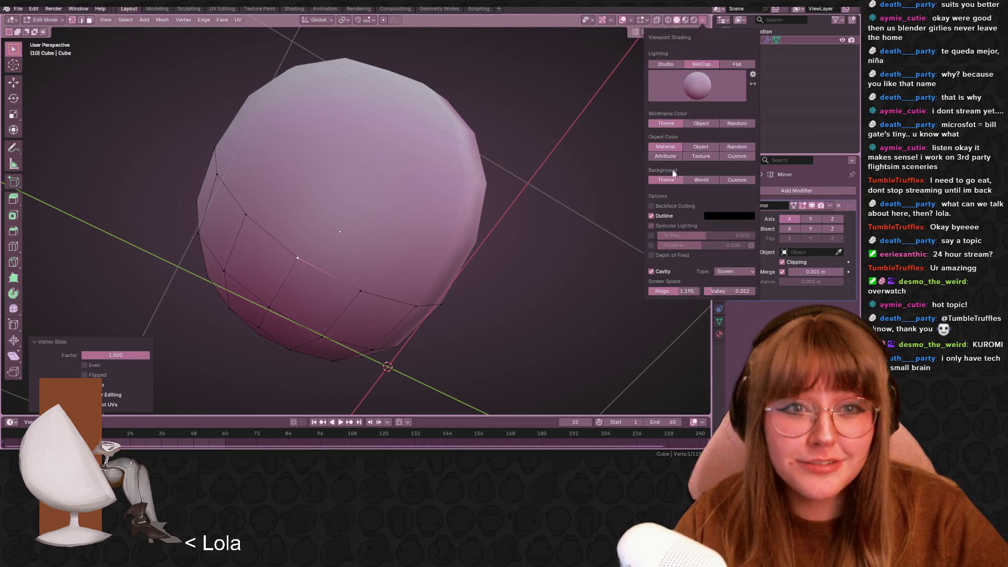
pyautogui.click(701, 32)
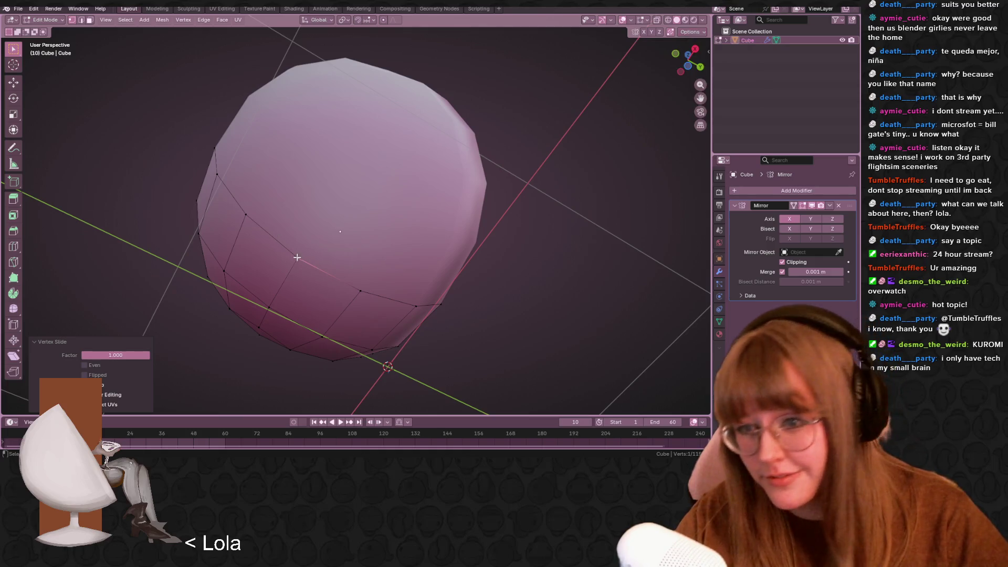
pyautogui.moveTo(297, 257); pyautogui.dragTo(298, 257)
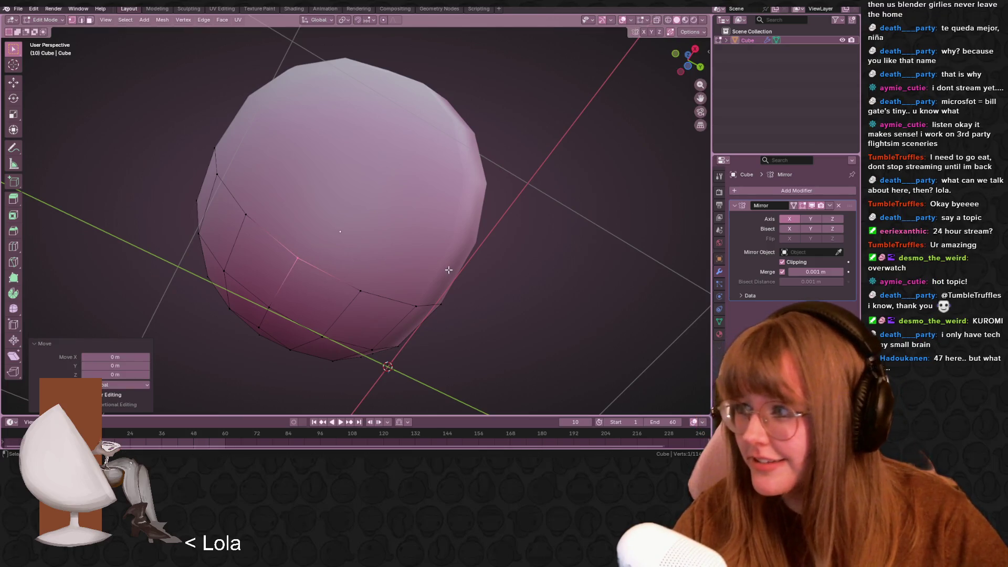
pyautogui.keyDown('shift'); pyautogui.moveTo(513, 272); pyautogui.dragTo(536, 249, button='middle'); pyautogui.keyUp('shift')
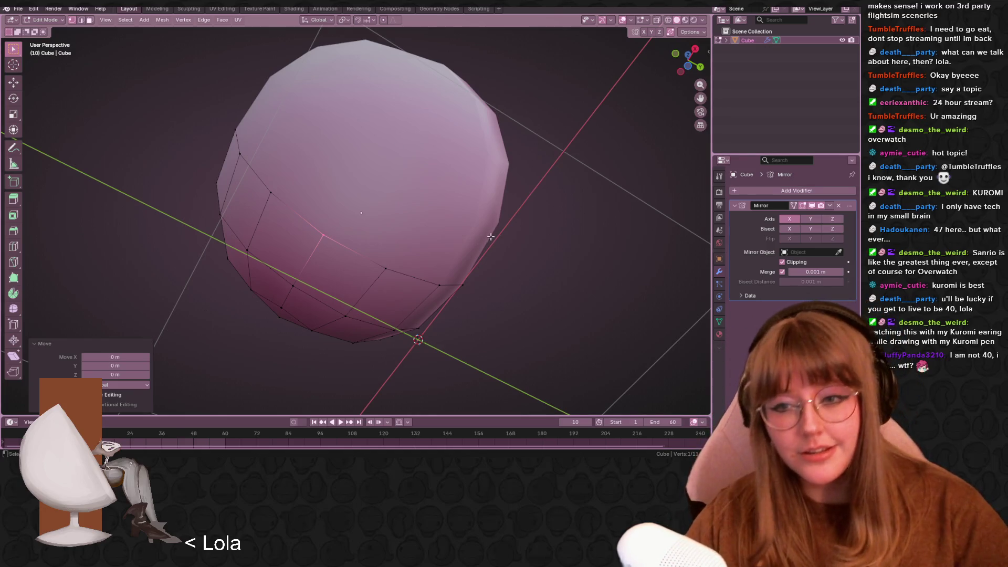
# In Bottom Ortho view, add an unslid vertical edge loop across the shell's underside
pyautogui.moveTo(490, 237); pyautogui.dragTo(630, 132, button='middle')
pyautogui.click(687, 58)
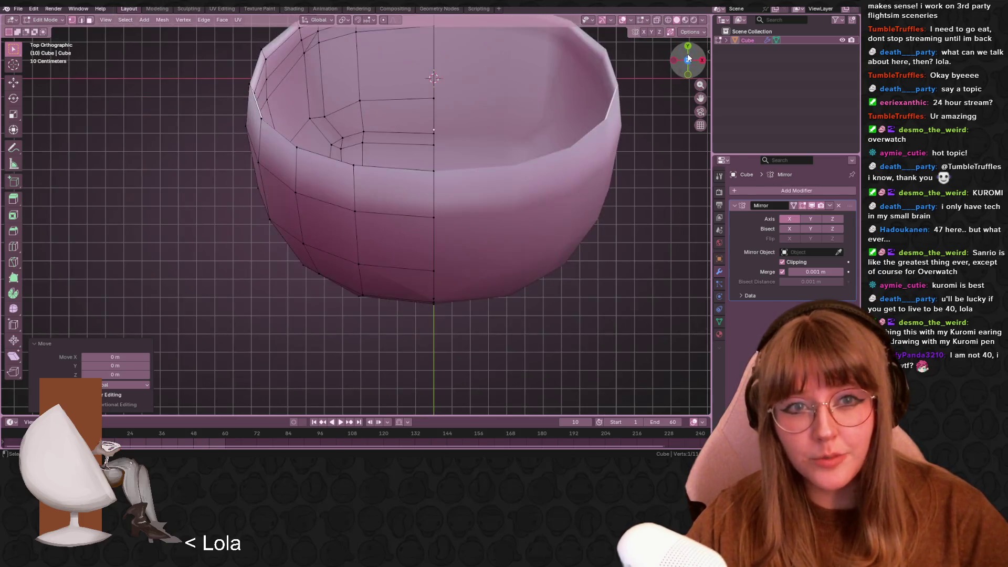
pyautogui.click(688, 58)
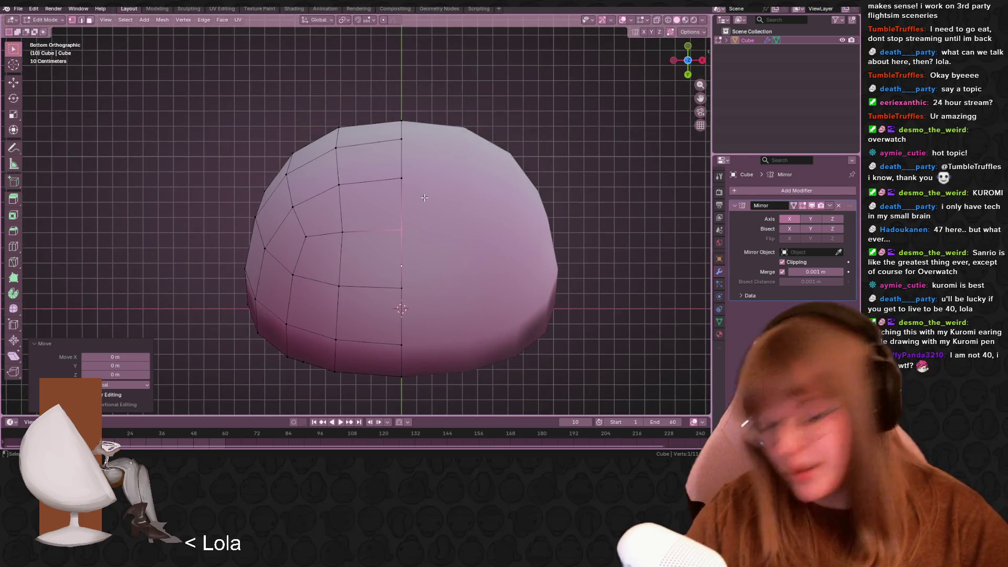
pyautogui.moveTo(452, 219); pyautogui.dragTo(387, 318, button='middle')
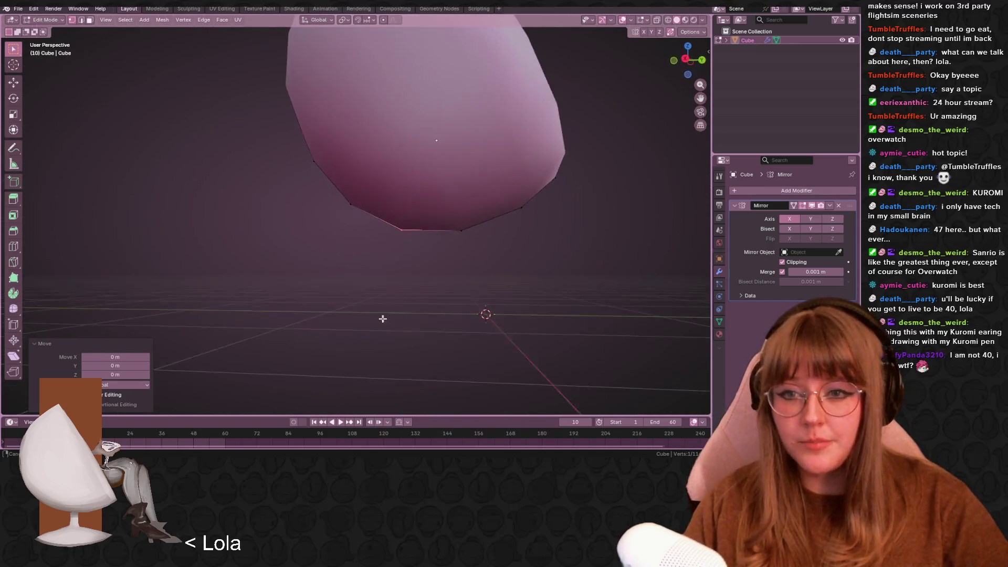
pyautogui.click(686, 59)
pyautogui.scroll(-2, 613, 137)
pyautogui.scroll(-2, 612, 137)
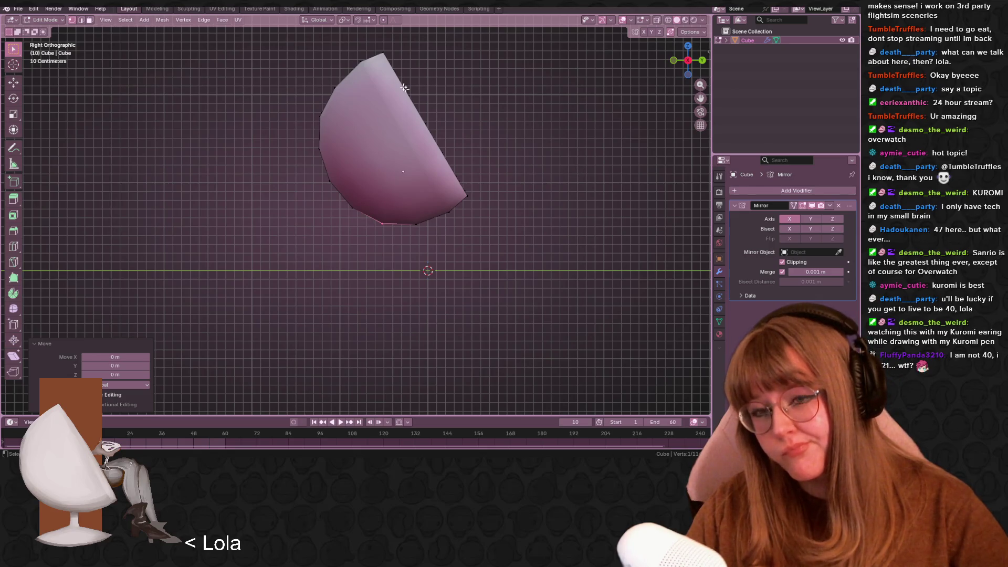
pyautogui.click(688, 74)
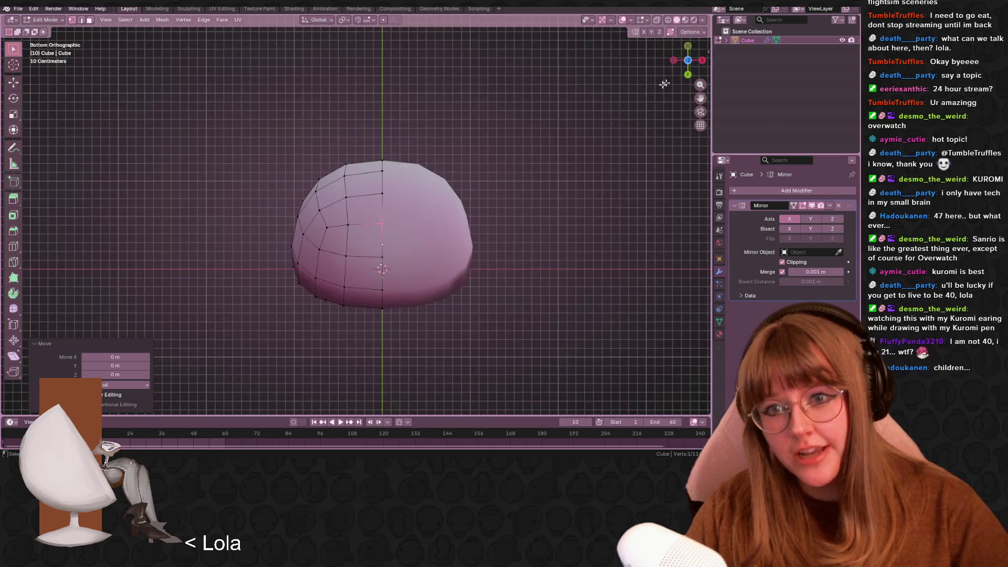
pyautogui.scroll(3, 347, 232)
pyautogui.hotkey('ctrl', 'r')
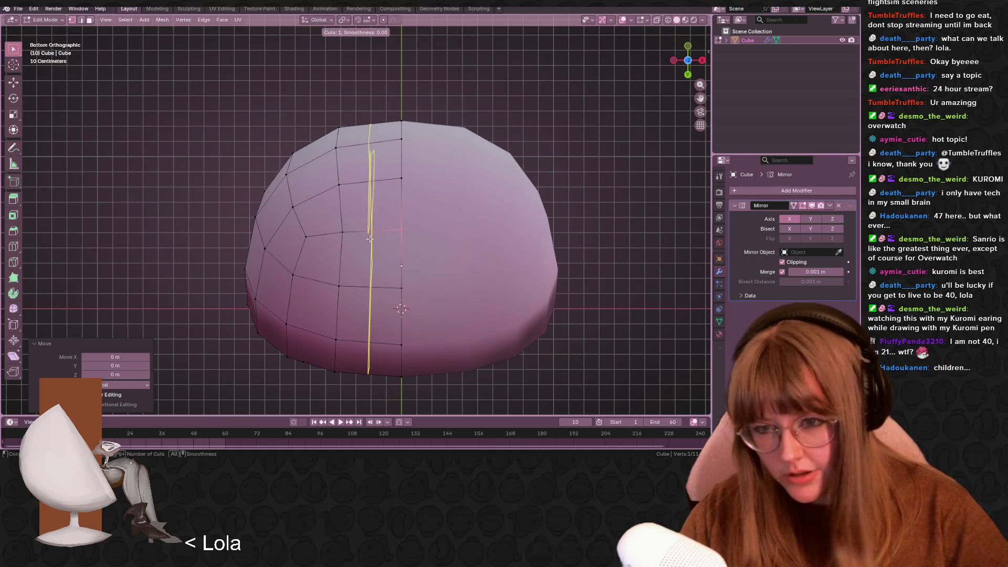
pyautogui.click(370, 239)
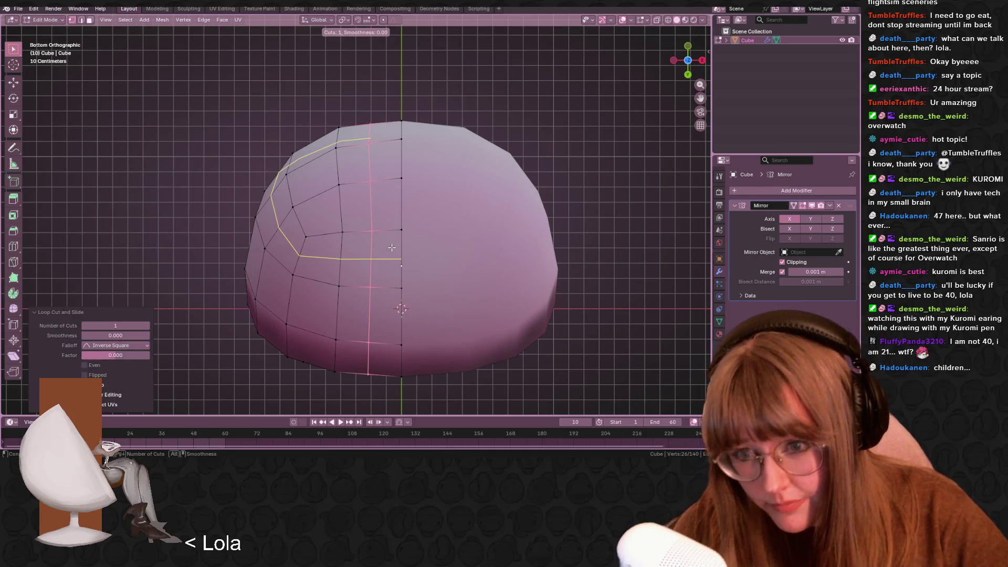
pyautogui.rightClick(391, 246)
# Add a second edge loop across the underside and select a vertex on it
pyautogui.scroll(-2, 438, 232)
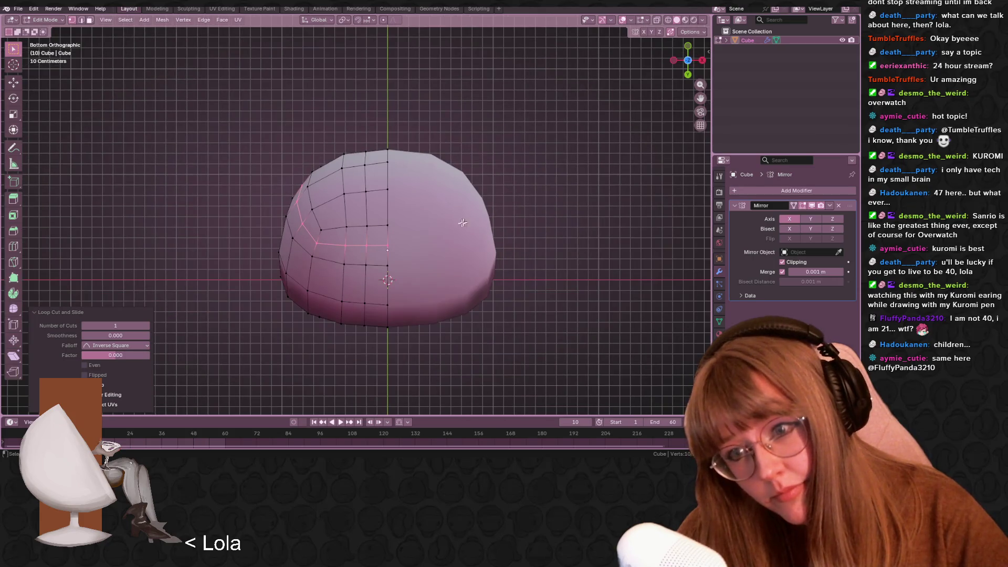
pyautogui.press('g')
pyautogui.press('g')
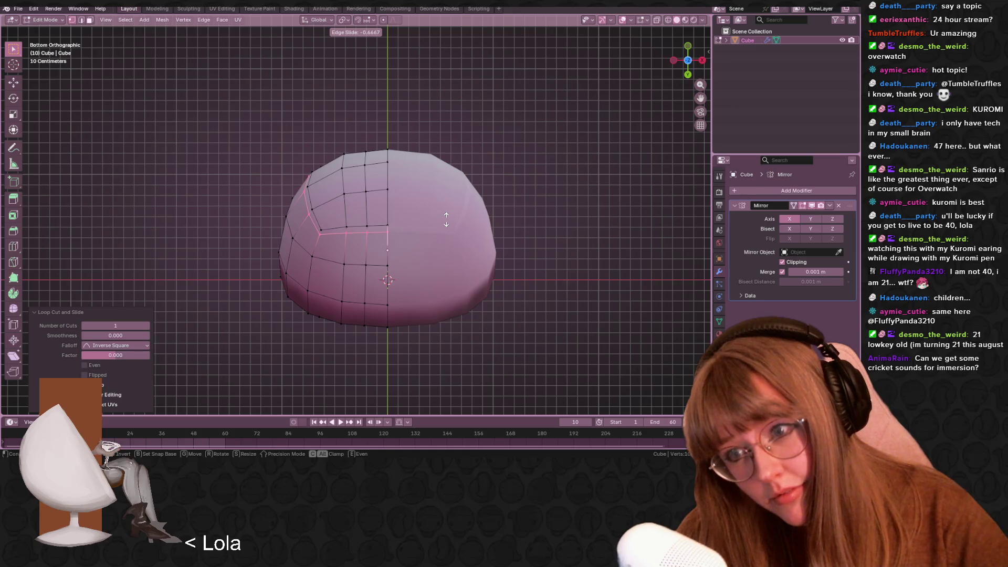
pyautogui.rightClick(446, 220)
pyautogui.hotkey('ctrl', 'r')
pyautogui.click(374, 245)
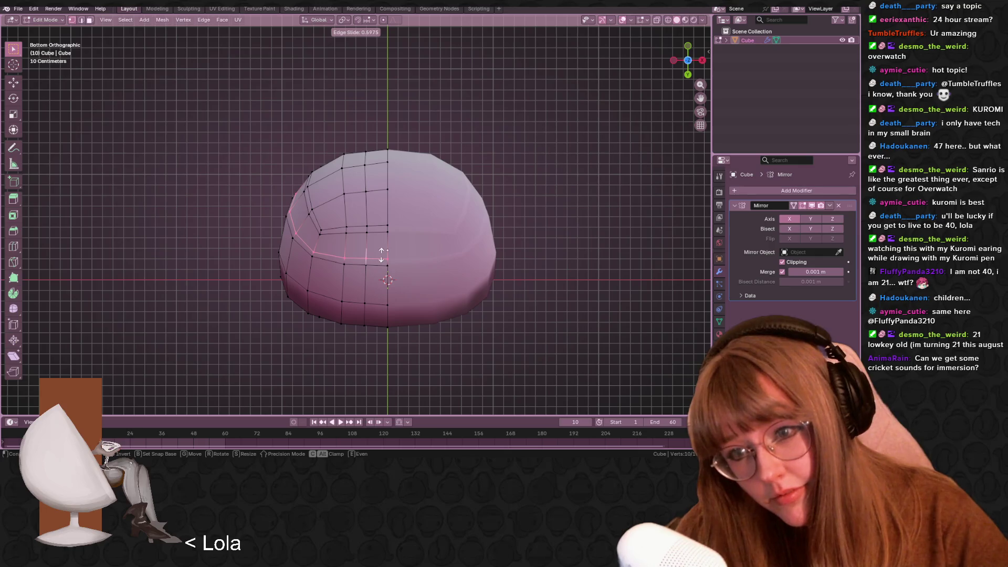
pyautogui.click(370, 257)
pyautogui.click(366, 258)
pyautogui.scroll(3, 402, 236)
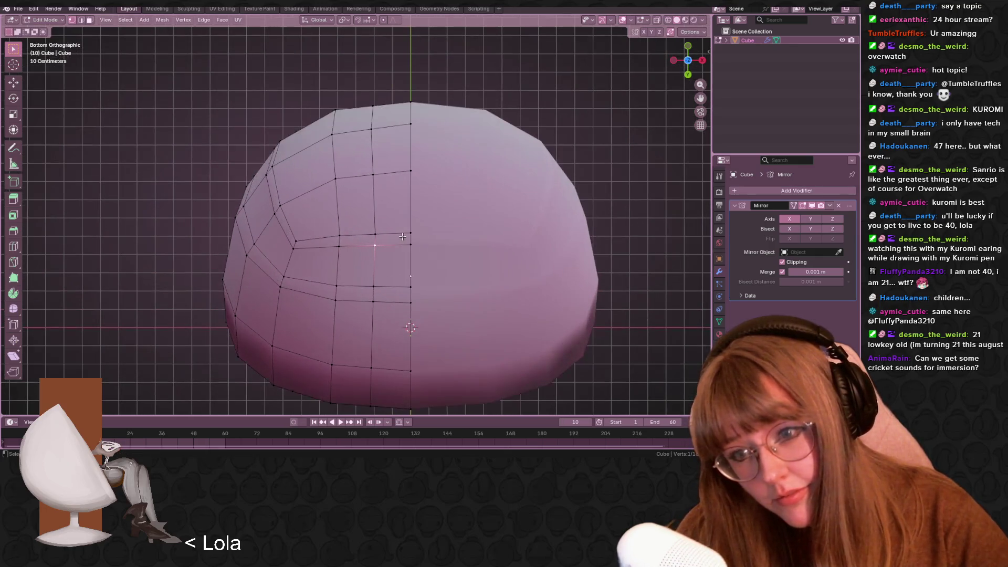
pyautogui.keyDown('shift'); pyautogui.moveTo(402, 237); pyautogui.dragTo(406, 217, button='middle'); pyautogui.keyUp('shift')
# Vertex-slide and nudge the first seat-outline vertices into place
pyautogui.hotkey('shift', 'v')
pyautogui.click(387, 248)
pyautogui.click(377, 267)
pyautogui.hotkey('shift', 'v')
pyautogui.click(377, 253)
pyautogui.click(412, 266)
pyautogui.click(377, 255)
pyautogui.press('g')
pyautogui.click(380, 263)
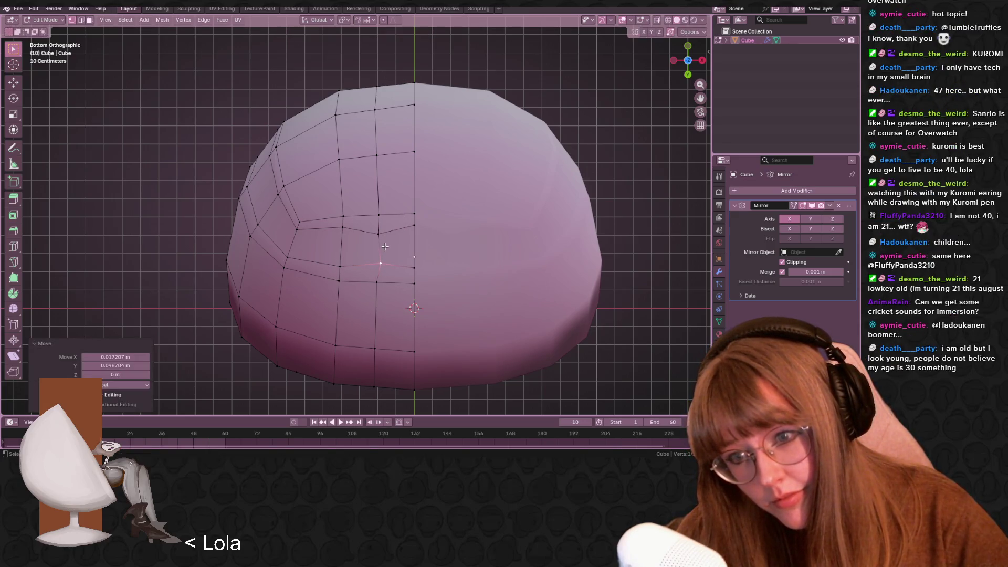
pyautogui.hotkey('shift', 'v')
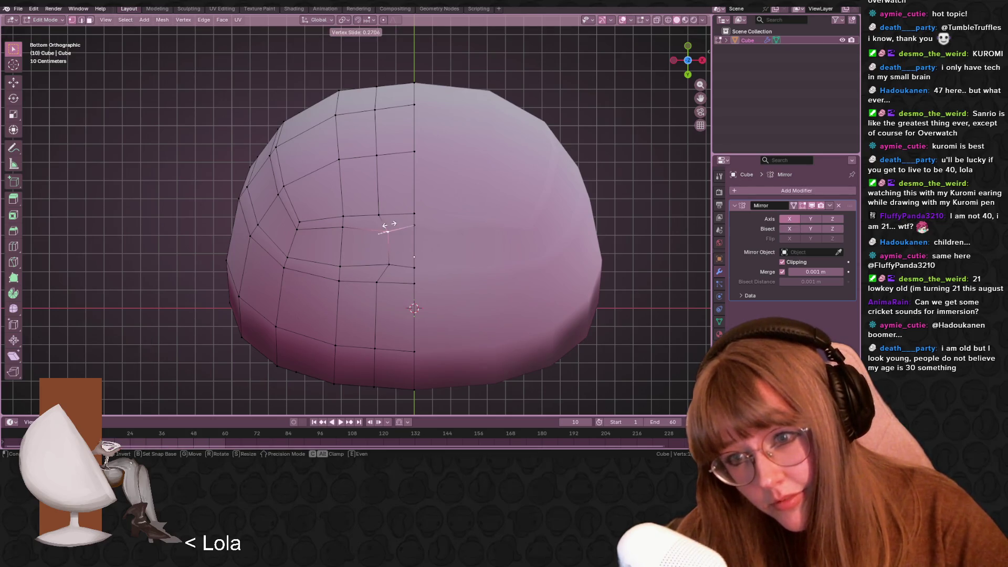
pyautogui.click(390, 229)
# Vertex-slide the remaining outline vertices to finish shaping the seat opening
pyautogui.click(386, 261)
pyautogui.hotkey('shift', 'v')
pyautogui.click(393, 261)
pyautogui.click(390, 231)
pyautogui.hotkey('shift', 'v')
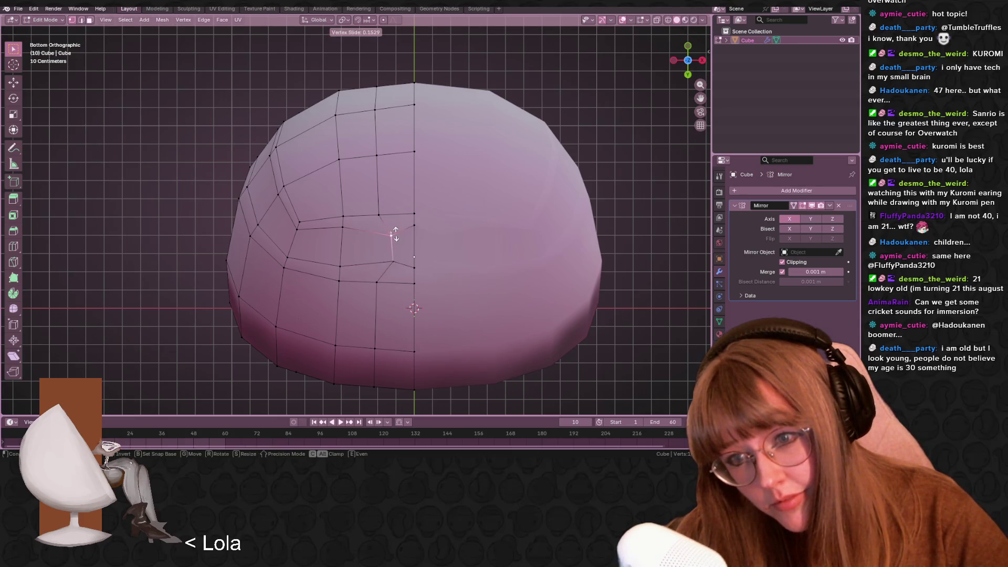
pyautogui.click(395, 233)
pyautogui.click(393, 261)
pyautogui.keyDown('shift'); pyautogui.click(415, 268); pyautogui.keyUp('shift')
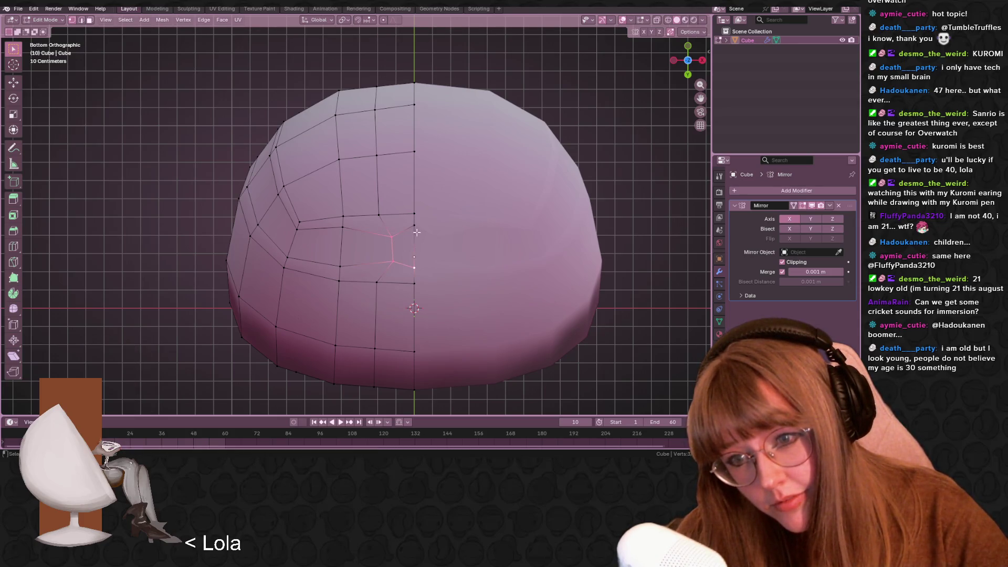
pyautogui.moveTo(417, 235)
pyautogui.mouseDown(button='middle')
pyautogui.moveTo(423, 286)
pyautogui.moveTo(414, 309)
pyautogui.mouseUp(button='middle')
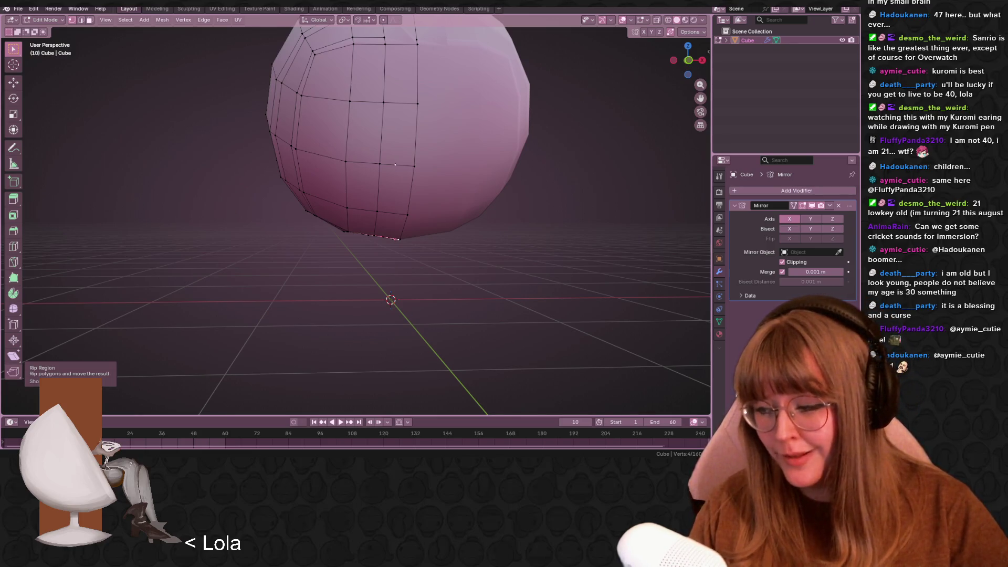
pyautogui.hotkey('alt', 'Tab')
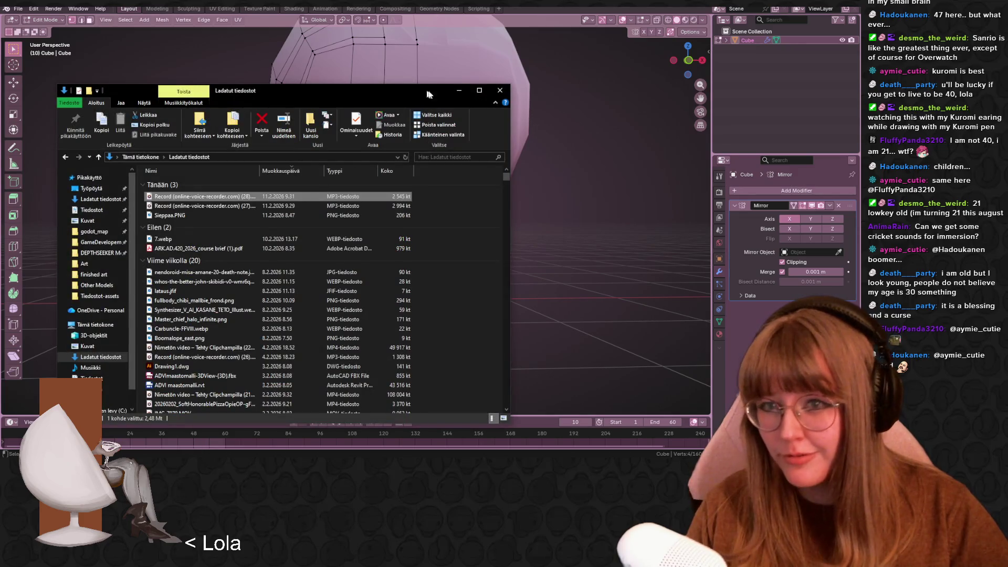
pyautogui.click(500, 91)
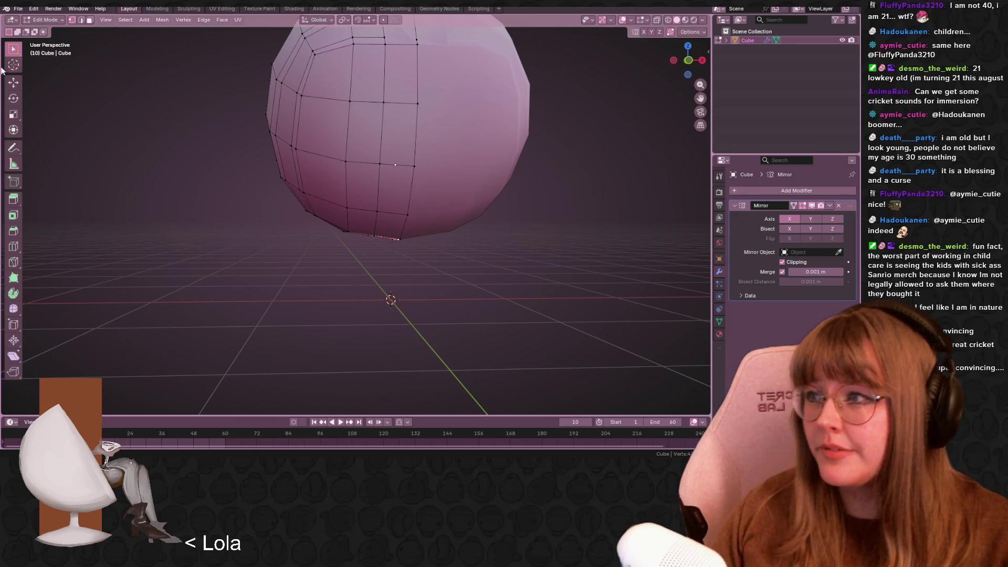
pyautogui.moveTo(575, 307)
pyautogui.mouseDown(button='middle')
pyautogui.moveTo(572, 275)
pyautogui.moveTo(504, 228)
pyautogui.moveTo(536, 162)
pyautogui.mouseUp(button='middle')
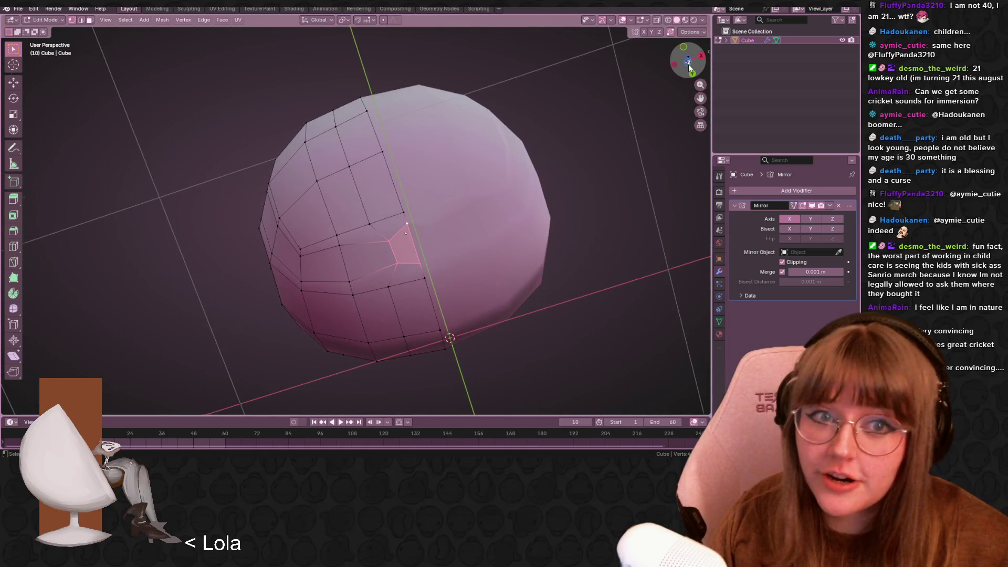
# In Bottom Ortho, slide and move the shell's bottom vertices to straighten them
pyautogui.click(690, 67)
pyautogui.hotkey('shift', 'v')
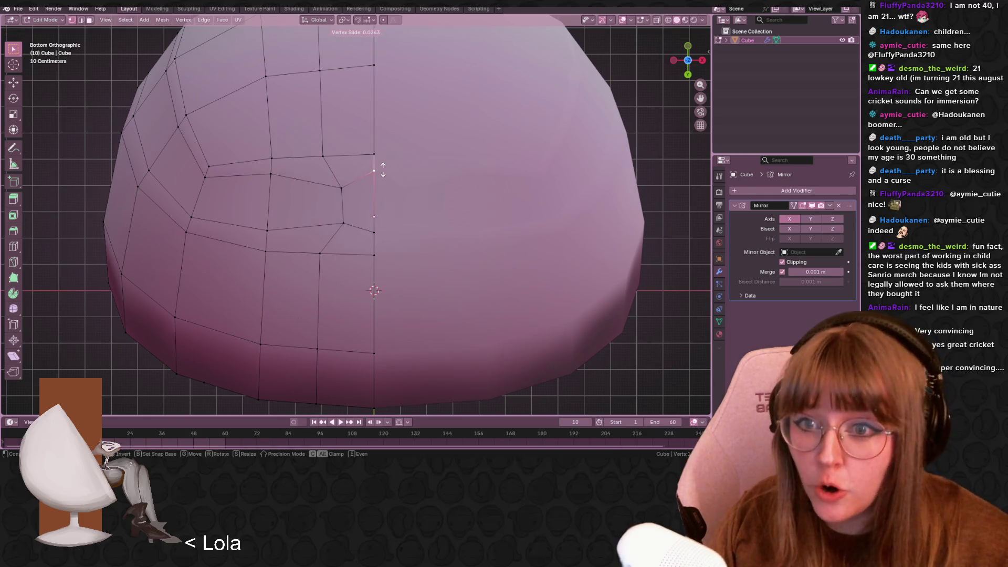
pyautogui.click(349, 190)
pyautogui.click(344, 222)
pyautogui.press('g')
pyautogui.click(353, 218)
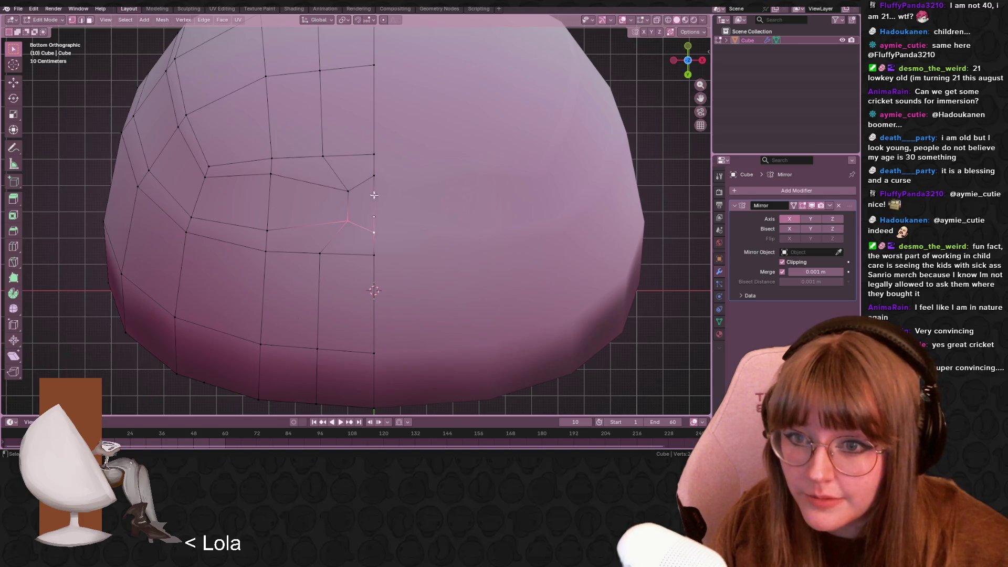
pyautogui.scroll(-2, 348, 196)
# In Front view, rotate the selected bottom vertices by -6.38°
pyautogui.click(688, 47)
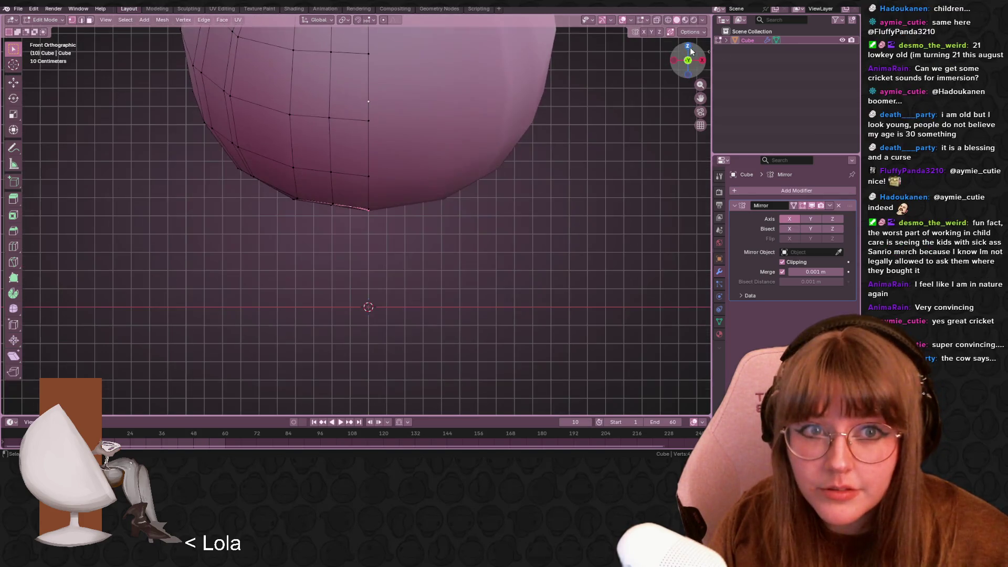
pyautogui.keyDown('shift'); pyautogui.moveTo(527, 166); pyautogui.dragTo(537, 123, button='middle'); pyautogui.keyUp('shift')
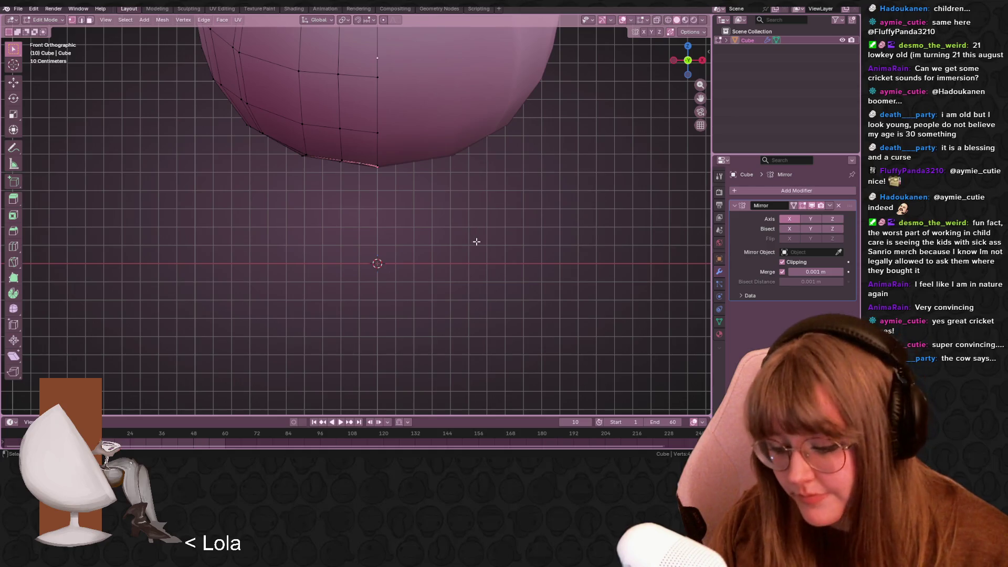
pyautogui.press('r')
pyautogui.click(477, 228)
pyautogui.press('r')
pyautogui.rightClick(467, 233)
pyautogui.press('r')
pyautogui.click(336, 255)
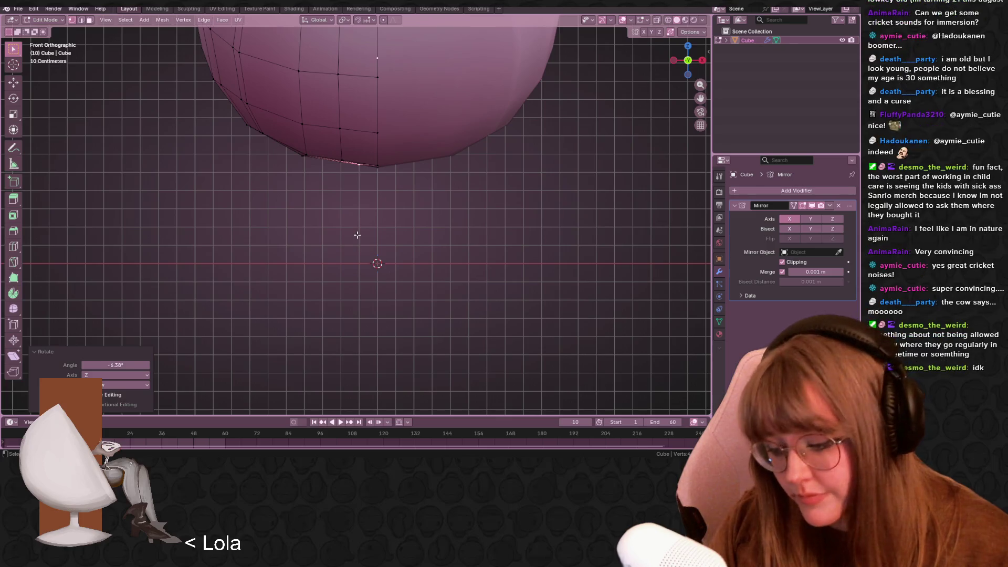
# Extrude the bottom face down into a short stem and scale its end by 1.235
pyautogui.press('e')
pyautogui.click(352, 317)
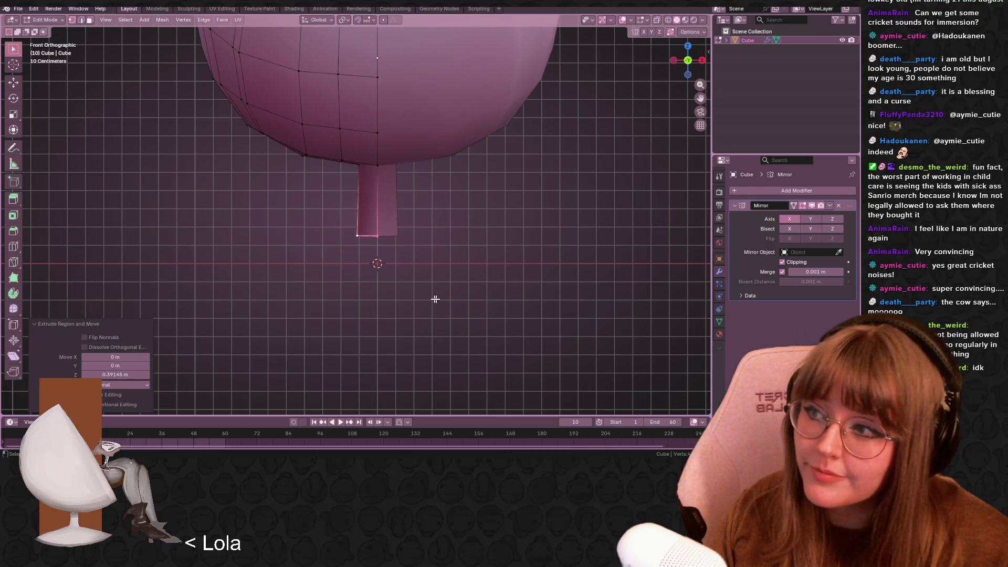
pyautogui.moveTo(426, 304)
pyautogui.mouseDown(button='middle')
pyautogui.moveTo(367, 315)
pyautogui.moveTo(450, 331)
pyautogui.moveTo(477, 373)
pyautogui.moveTo(433, 303)
pyautogui.moveTo(479, 286)
pyautogui.moveTo(466, 205)
pyautogui.moveTo(449, 202)
pyautogui.mouseUp(button='middle')
pyautogui.press('s')
pyautogui.click(473, 213)
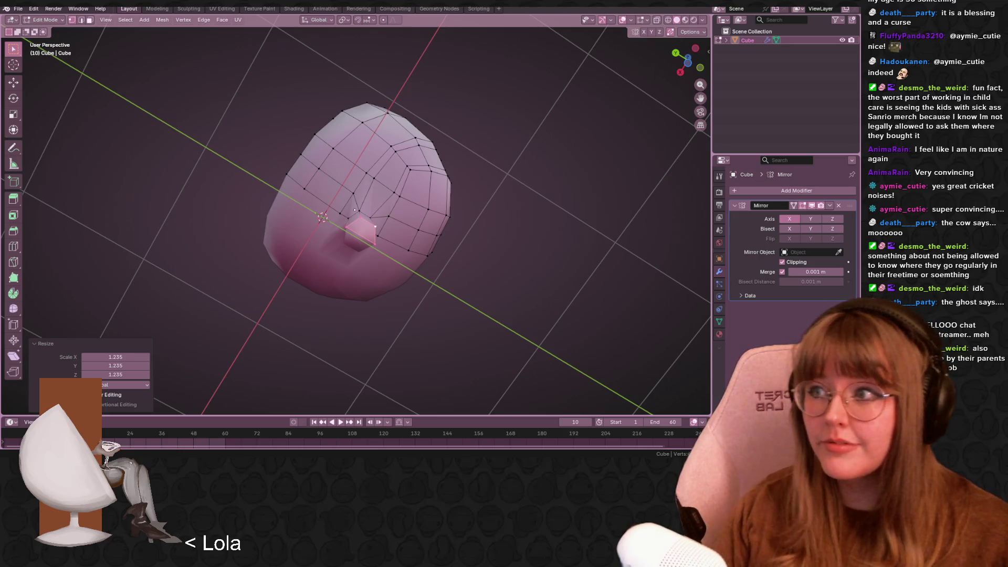
# In Back Ortho, lower the stem's bottom and edge-slide a loop along it
pyautogui.moveTo(515, 270); pyautogui.dragTo(515, 365, button='middle')
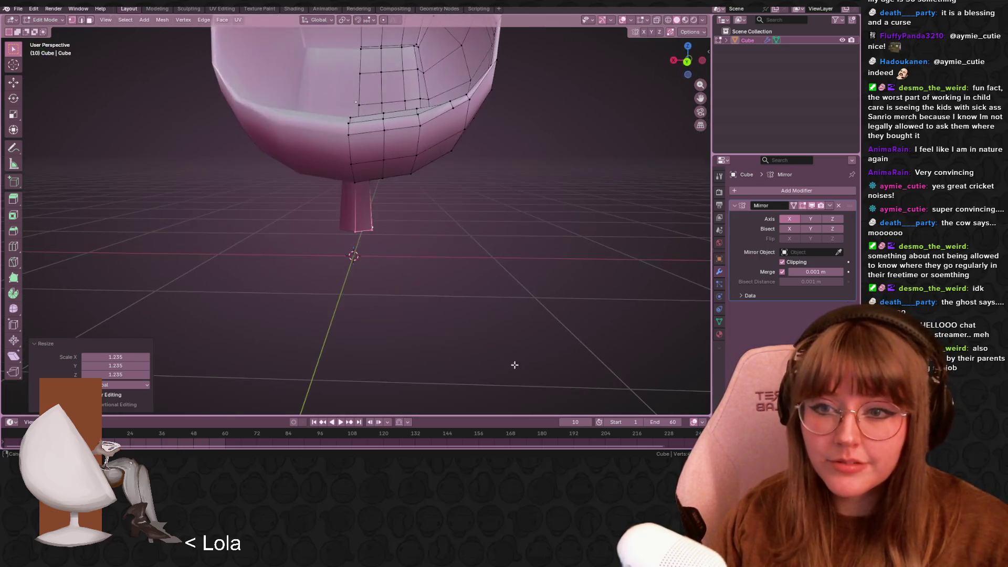
pyautogui.click(687, 62)
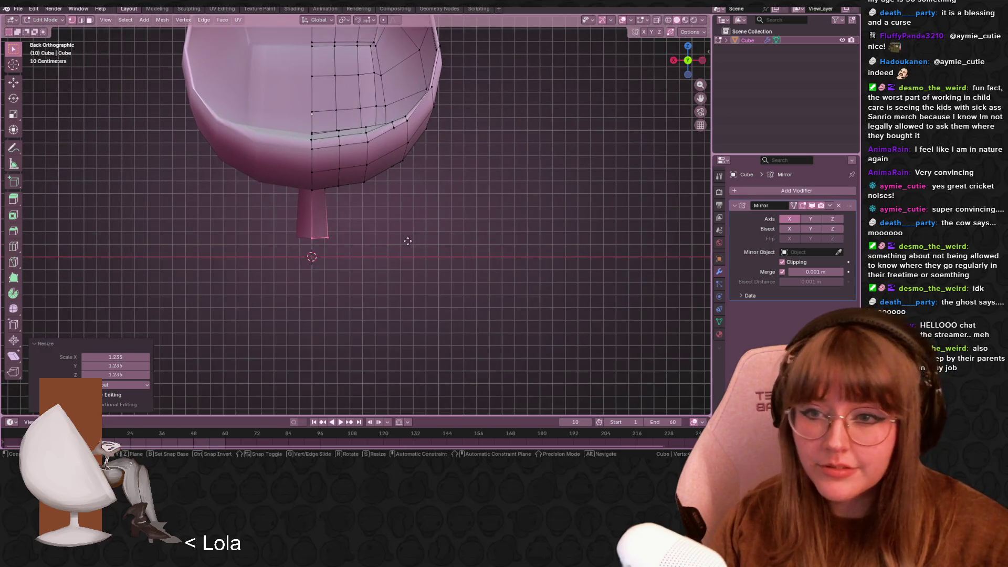
pyautogui.press('g')
pyautogui.press('g')
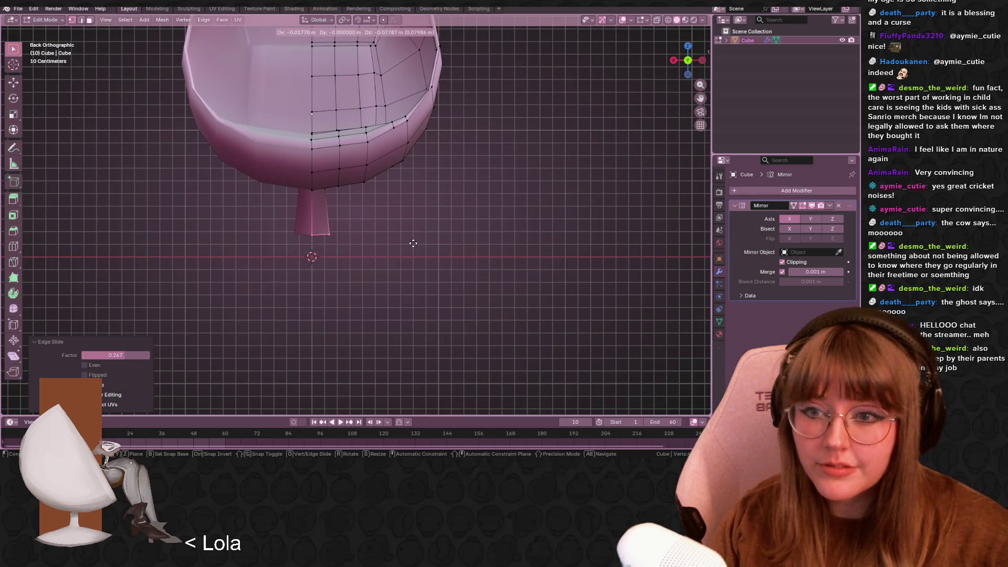
pyautogui.click(413, 244)
pyautogui.keyDown('shift'); pyautogui.scroll(1, 413, 244); pyautogui.keyUp('shift')
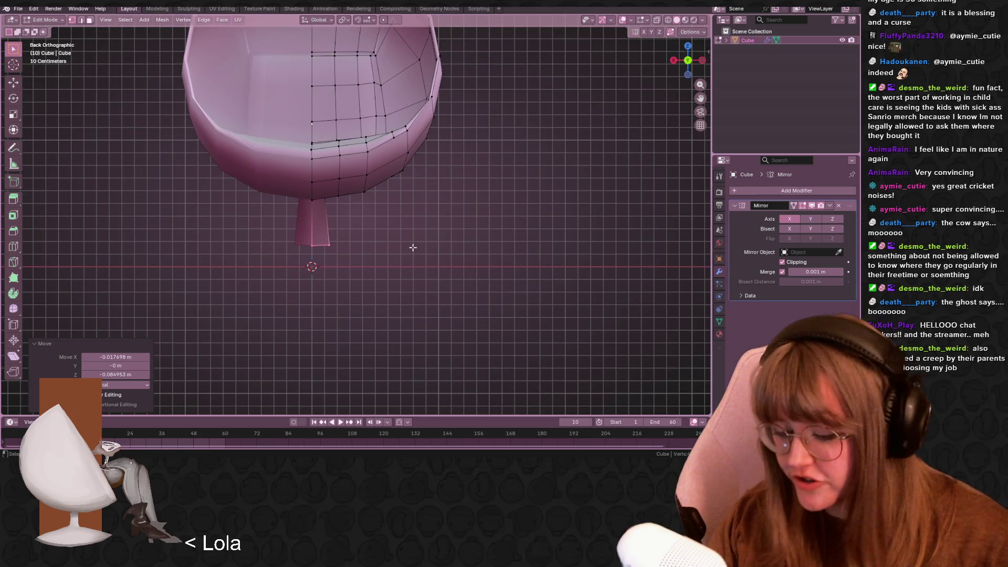
pyautogui.press('g')
pyautogui.press('g')
pyautogui.click(412, 241)
pyautogui.keyDown('shift'); pyautogui.moveTo(412, 237); pyautogui.dragTo(391, 218, button='middle'); pyautogui.keyUp('shift')
pyautogui.press('r')
pyautogui.rightClick(415, 238)
# Extrude the stem's bottom again and widen the new ring
pyautogui.press('e')
pyautogui.click(389, 242)
pyautogui.press('s')
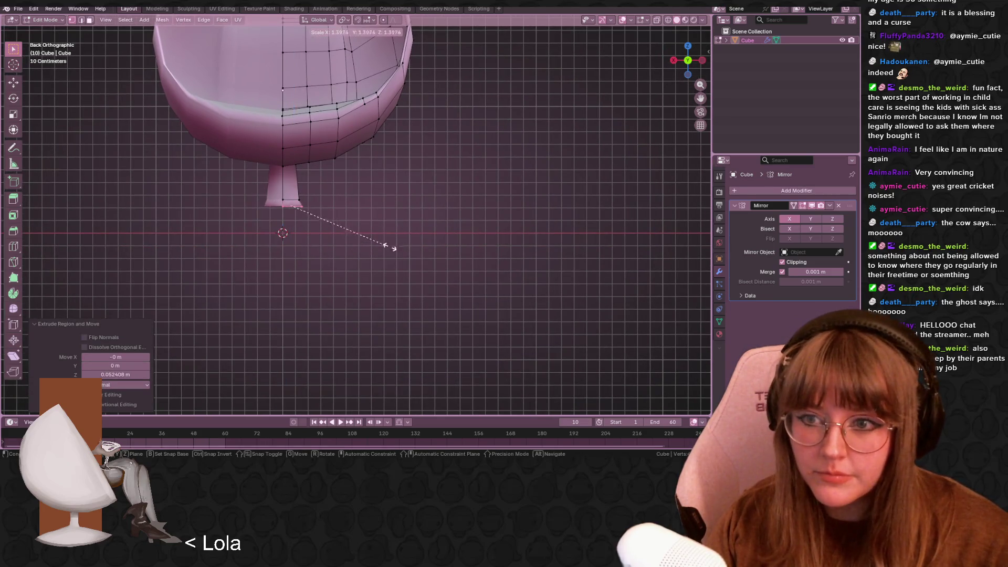
pyautogui.click(504, 259)
# Extrude a flat base from the ring and scale it by 3.6 into a flared pedestal
pyautogui.keyDown('shift'); pyautogui.moveTo(413, 228); pyautogui.dragTo(439, 252, button='middle'); pyautogui.keyUp('shift')
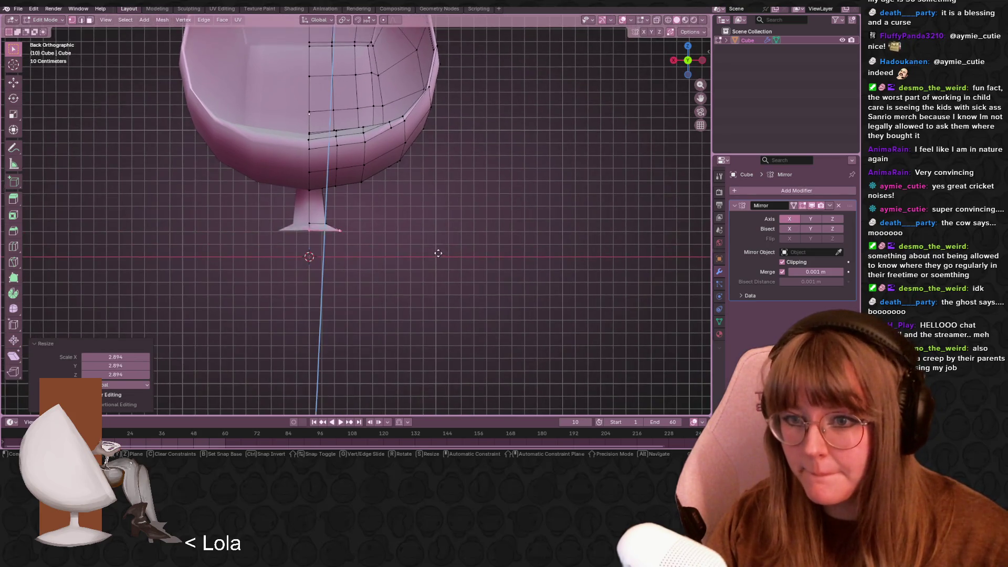
pyautogui.press('e')
pyautogui.click(466, 271)
pyautogui.press('s')
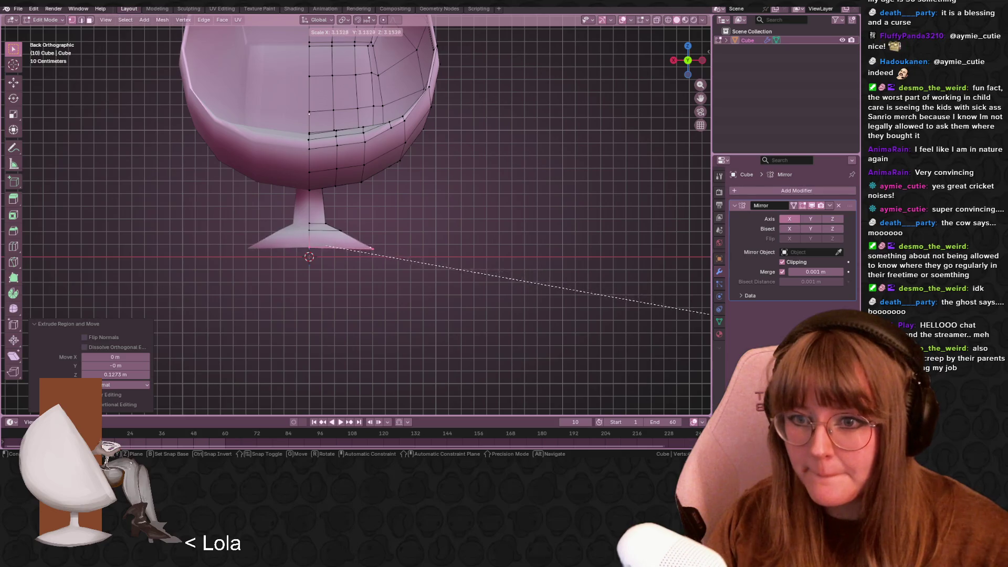
pyautogui.click(129, 334)
pyautogui.scroll(-4, 524, 240)
pyautogui.moveTo(524, 240)
pyautogui.mouseDown(button='middle')
pyautogui.moveTo(472, 288)
pyautogui.moveTo(430, 259)
pyautogui.moveTo(364, 278)
pyautogui.moveTo(308, 207)
pyautogui.moveTo(194, 279)
pyautogui.moveTo(98, 278)
pyautogui.moveTo(72, 252)
pyautogui.moveTo(72, 266)
pyautogui.moveTo(48, 284)
pyautogui.moveTo(28, 273)
pyautogui.moveTo(215, 251)
pyautogui.mouseUp(button='middle')
pyautogui.moveTo(284, 225)
pyautogui.mouseDown(button='middle')
pyautogui.moveTo(360, 270)
pyautogui.moveTo(346, 239)
pyautogui.moveTo(317, 221)
pyautogui.moveTo(461, 276)
pyautogui.mouseUp(button='middle')
pyautogui.hotkey('shift', 'v')
# Slide and move the base's tip vertex down to thin the pedestal edge
pyautogui.click(366, 251)
pyautogui.press('g')
pyautogui.click(410, 258)
pyautogui.moveTo(410, 258); pyautogui.dragTo(411, 234, button='middle')
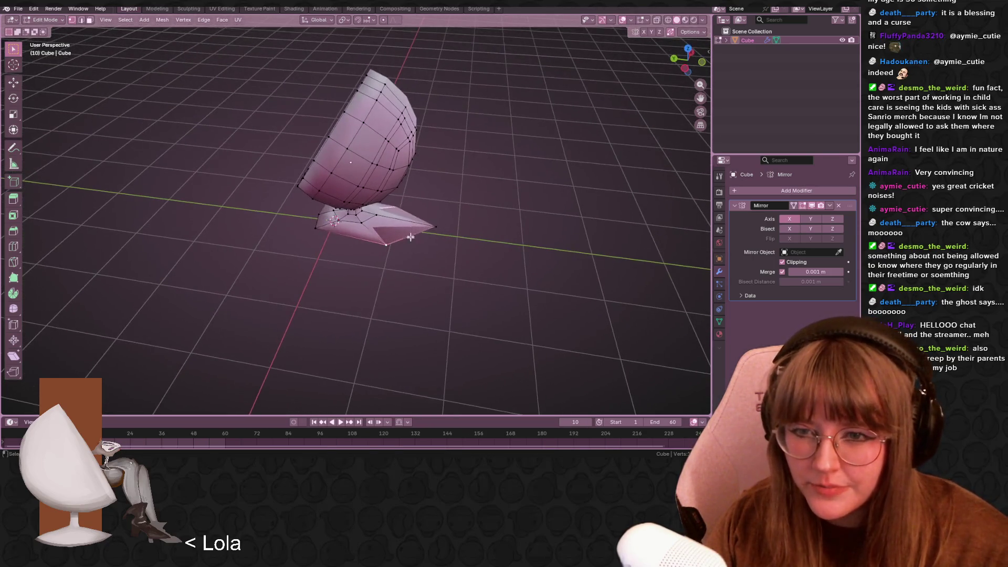
pyautogui.press('g')
pyautogui.click(409, 231)
pyautogui.press('g')
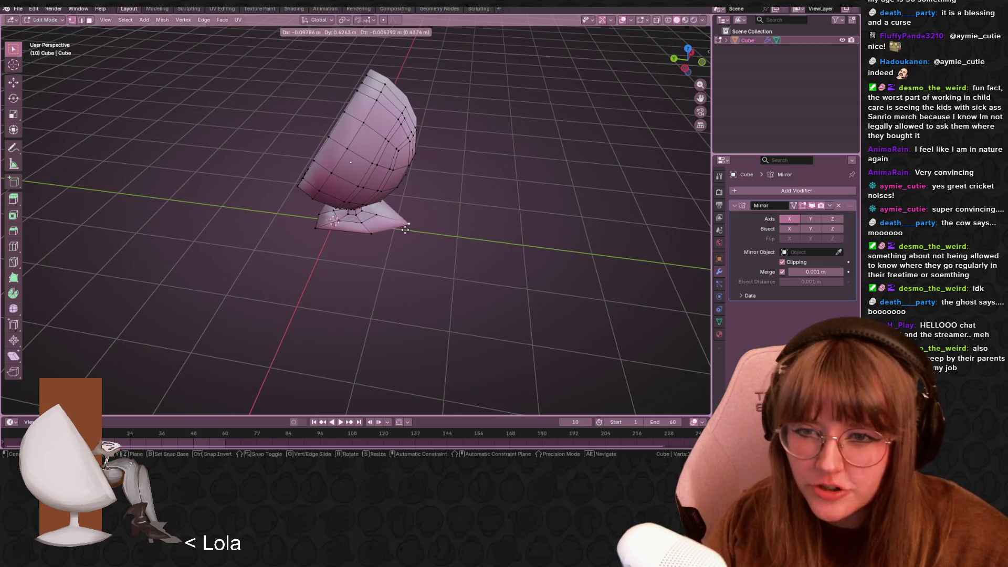
pyautogui.press('g')
pyautogui.click(395, 222)
pyautogui.moveTo(394, 222)
pyautogui.mouseDown(button='middle')
pyautogui.moveTo(473, 207)
pyautogui.moveTo(460, 181)
pyautogui.moveTo(404, 231)
pyautogui.mouseUp(button='middle')
# In Left Ortho, lower both base tip vertices, then return to Object Mode
pyautogui.click(676, 64)
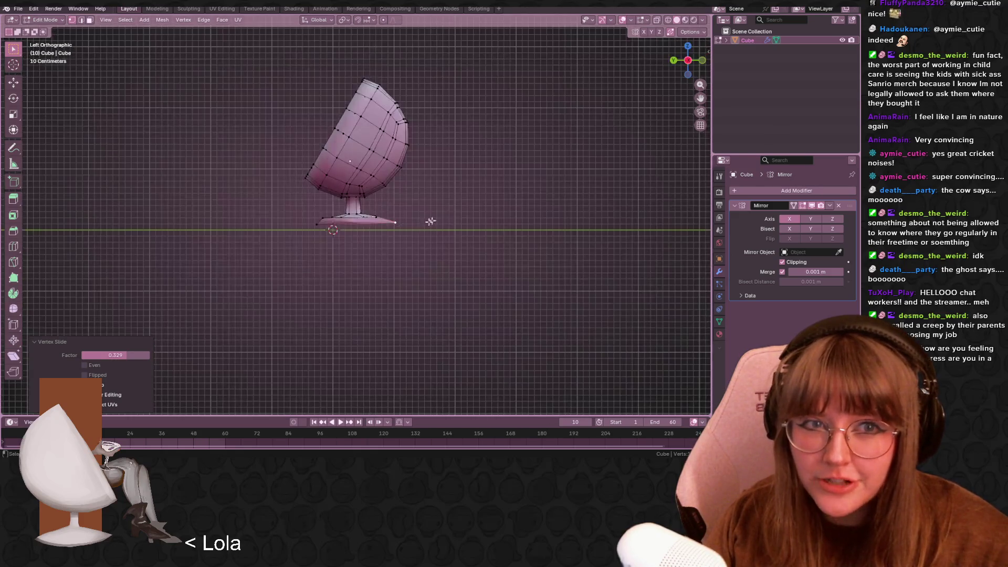
pyautogui.scroll(5, 447, 213)
pyautogui.press('g')
pyautogui.click(415, 237)
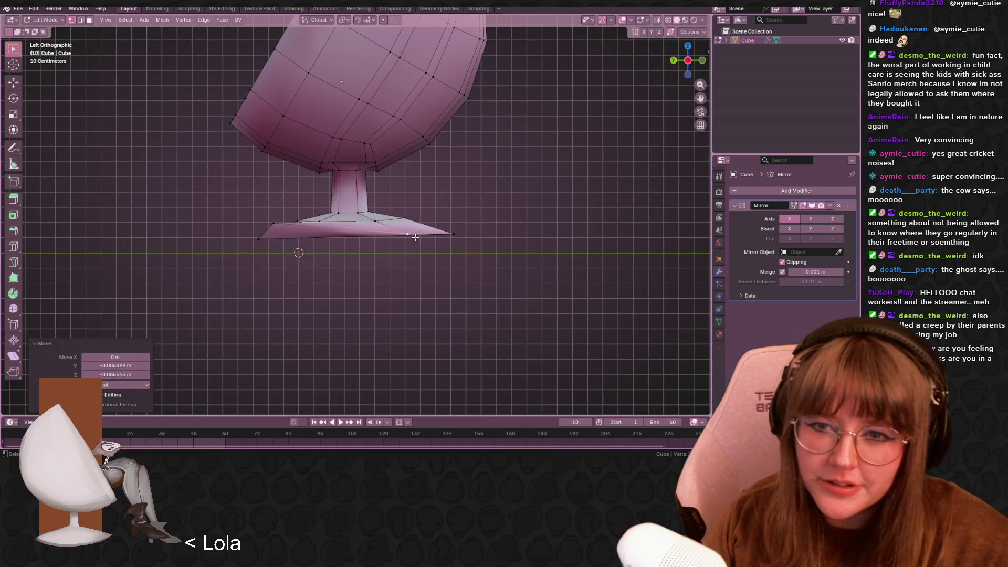
pyautogui.click(283, 225)
pyautogui.press('g')
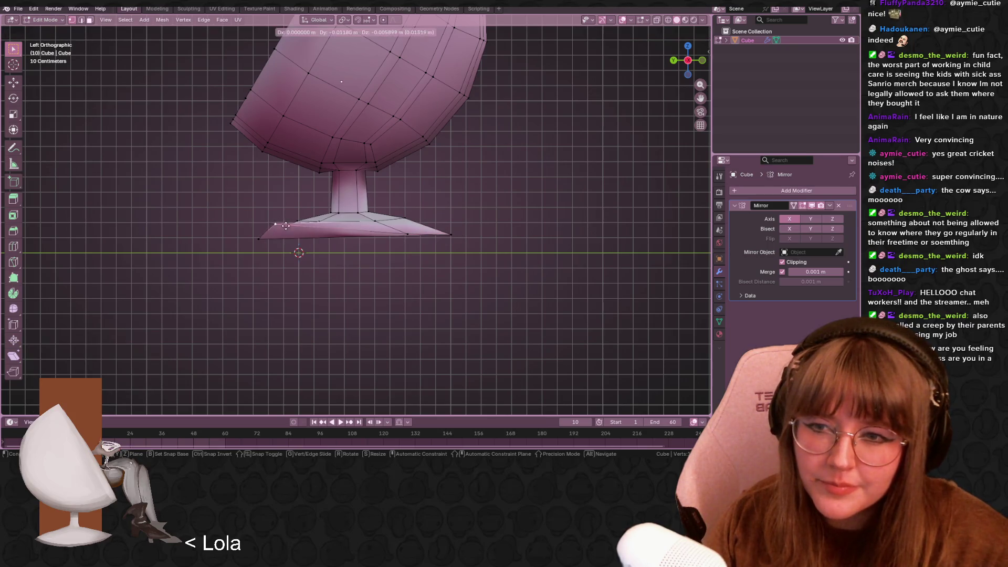
pyautogui.click(295, 240)
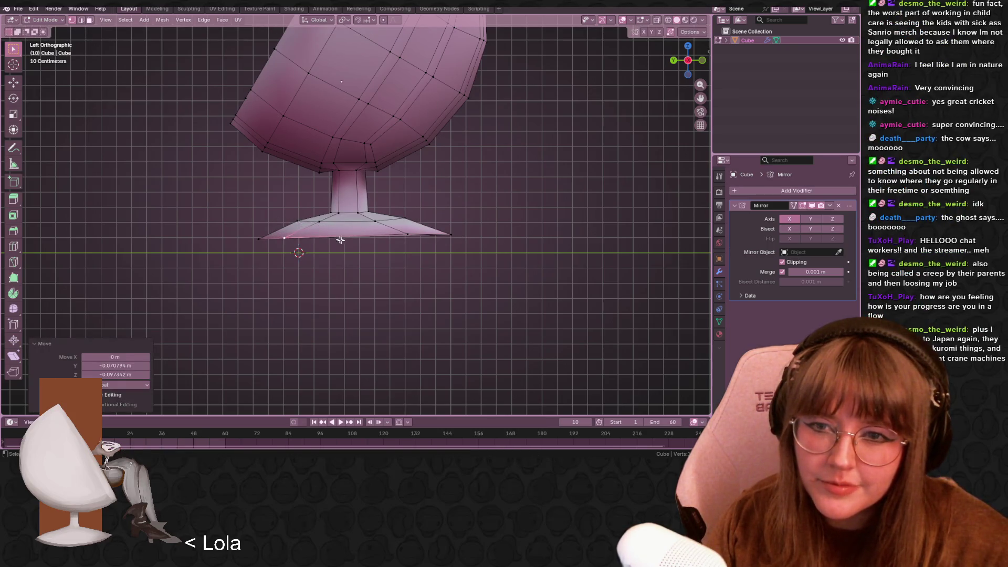
pyautogui.scroll(-3, 335, 235)
pyautogui.press('Tab')
pyautogui.moveTo(329, 234)
pyautogui.mouseDown(button='middle')
pyautogui.moveTo(414, 242)
pyautogui.moveTo(450, 272)
pyautogui.moveTo(529, 237)
pyautogui.moveTo(407, 208)
pyautogui.moveTo(299, 229)
pyautogui.moveTo(267, 246)
pyautogui.mouseUp(button='middle')
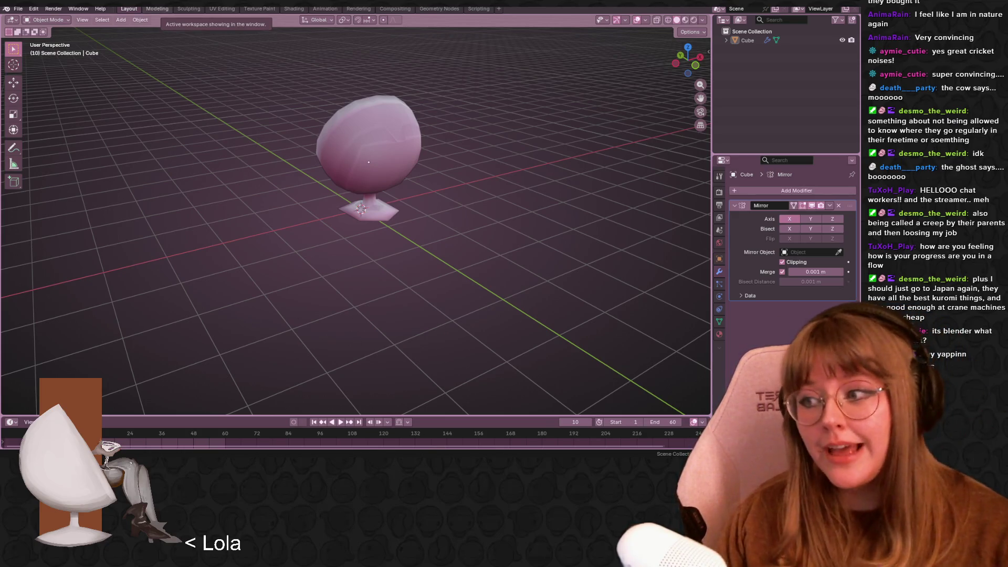
# Enter Edit Mode on the chair and add a centred edge loop around the pedestal stem
pyautogui.moveTo(395, 202); pyautogui.dragTo(408, 226, button='middle')
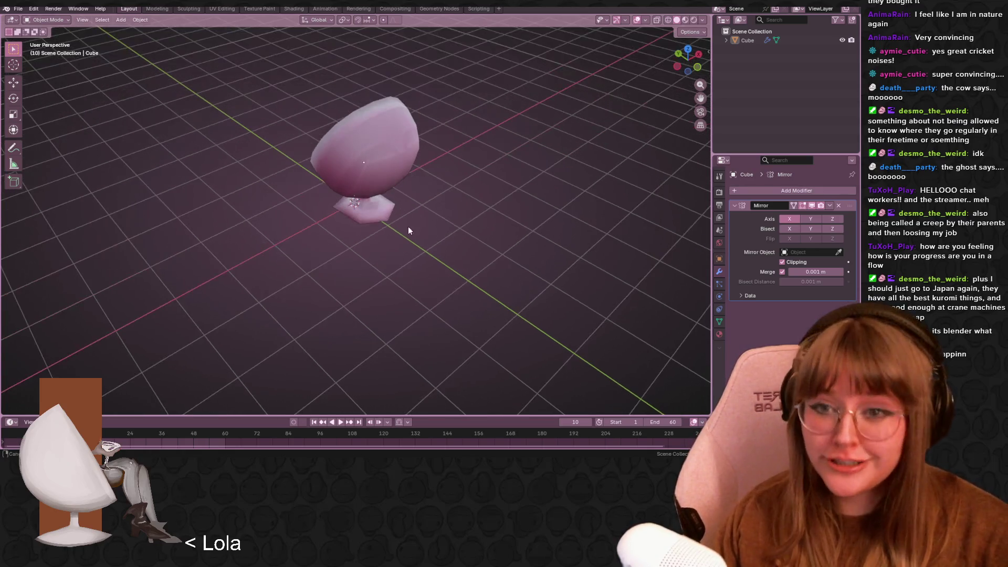
pyautogui.click(408, 226)
pyautogui.press('Tab')
pyautogui.scroll(3, 407, 201)
pyautogui.moveTo(300, 209); pyautogui.dragTo(427, 214, button='middle')
pyautogui.hotkey('ctrl', 'r')
pyautogui.click(349, 176)
pyautogui.rightClick(350, 176)
pyautogui.moveTo(350, 176)
pyautogui.mouseDown(button='middle')
pyautogui.moveTo(412, 173)
pyautogui.moveTo(468, 199)
pyautogui.mouseUp(button='middle')
pyautogui.click(453, 211)
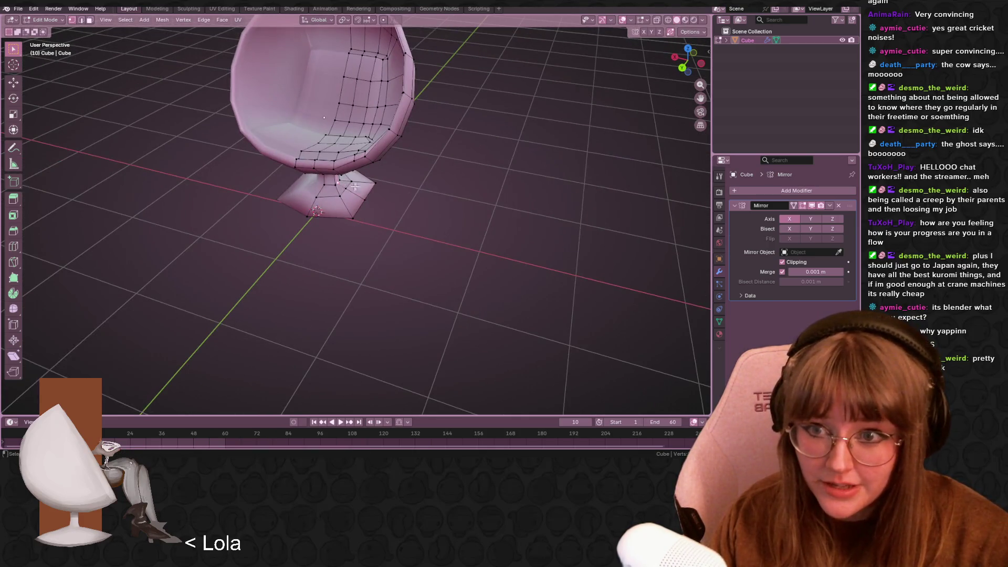
pyautogui.scroll(3, 399, 187)
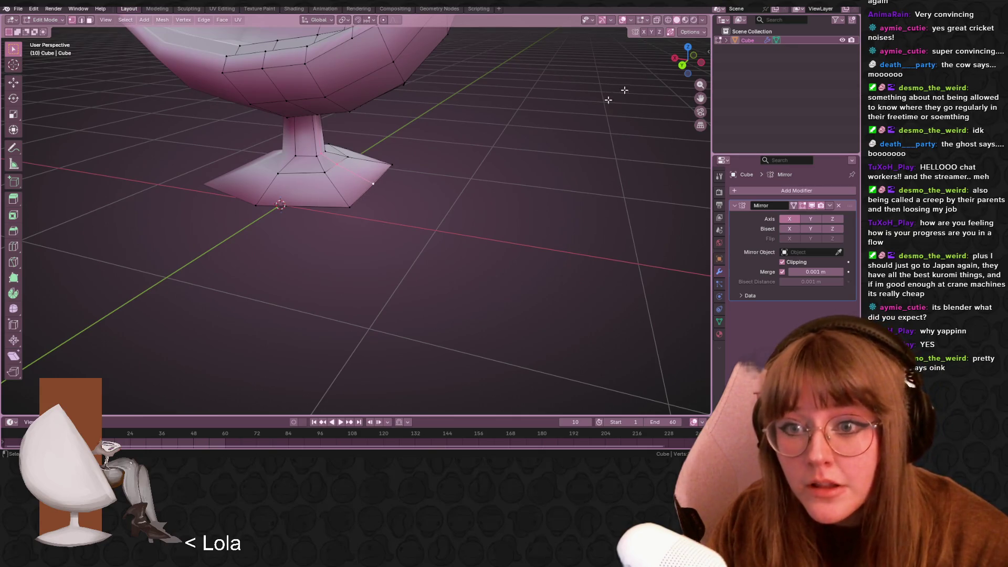
# In Back Ortho, move a rim vertex -0.197 m on X and slide another by 0.211
pyautogui.click(681, 66)
pyautogui.press('g')
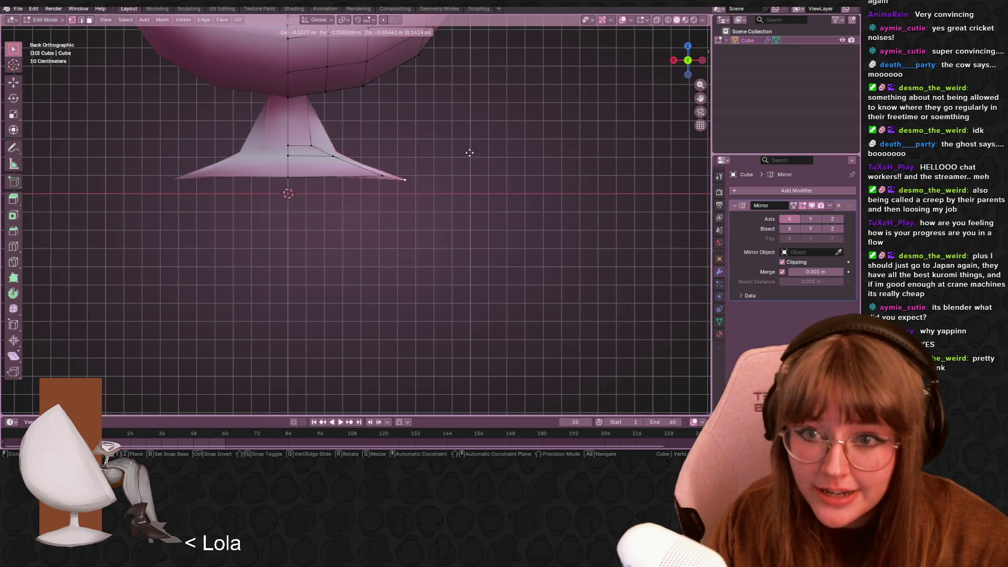
pyautogui.click(480, 148)
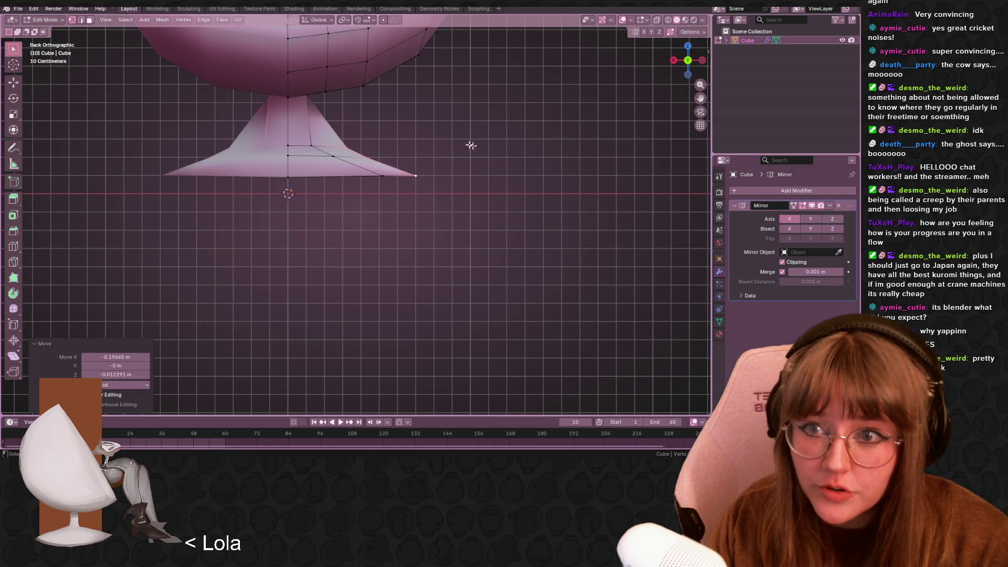
pyautogui.click(362, 138)
pyautogui.press('g')
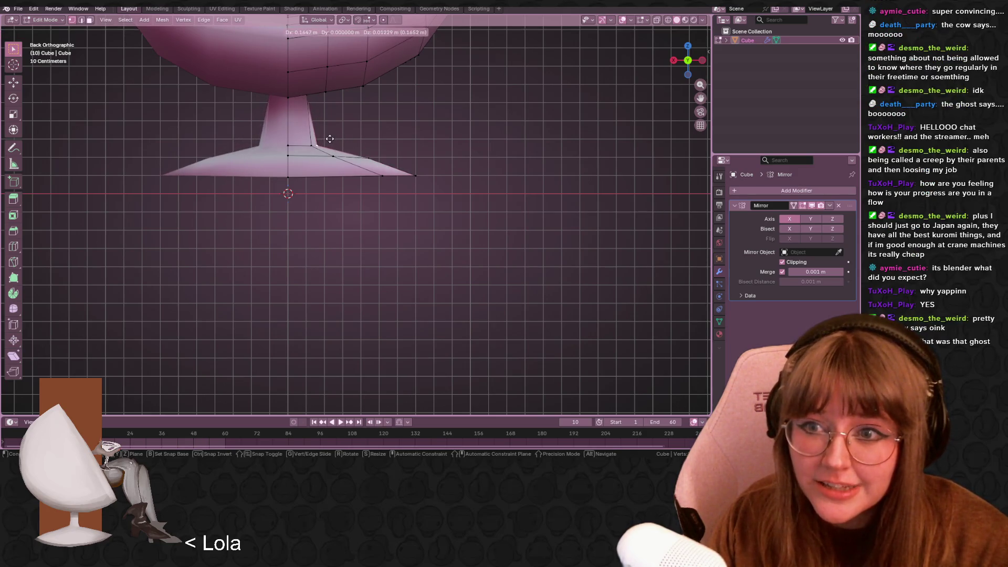
pyautogui.click(329, 138)
pyautogui.moveTo(326, 139)
pyautogui.mouseDown(button='middle')
pyautogui.moveTo(331, 94)
pyautogui.moveTo(536, 146)
pyautogui.moveTo(501, 170)
pyautogui.moveTo(369, 184)
pyautogui.mouseUp(button='middle')
pyautogui.click(320, 109)
pyautogui.press('g')
pyautogui.press('g')
pyautogui.click(329, 107)
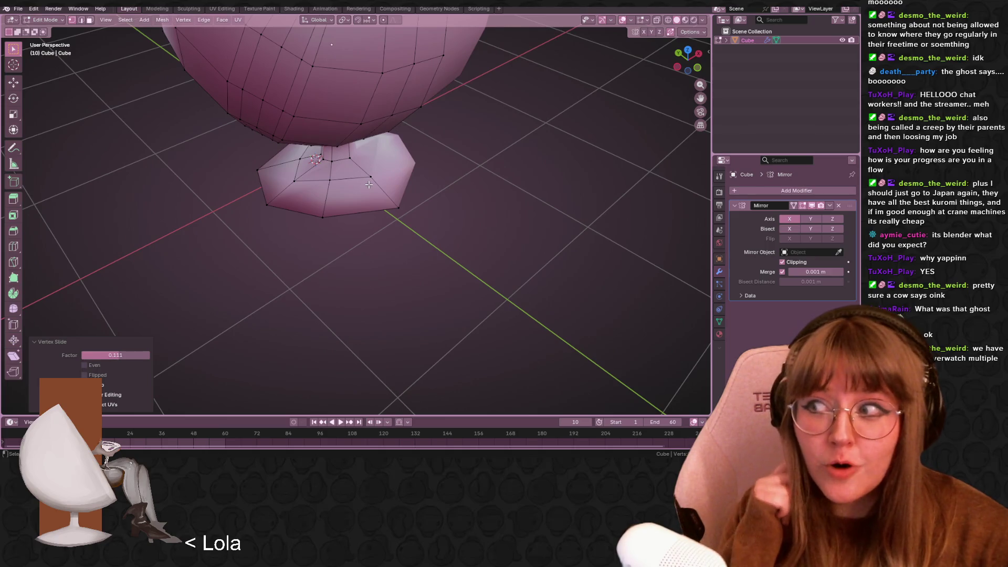
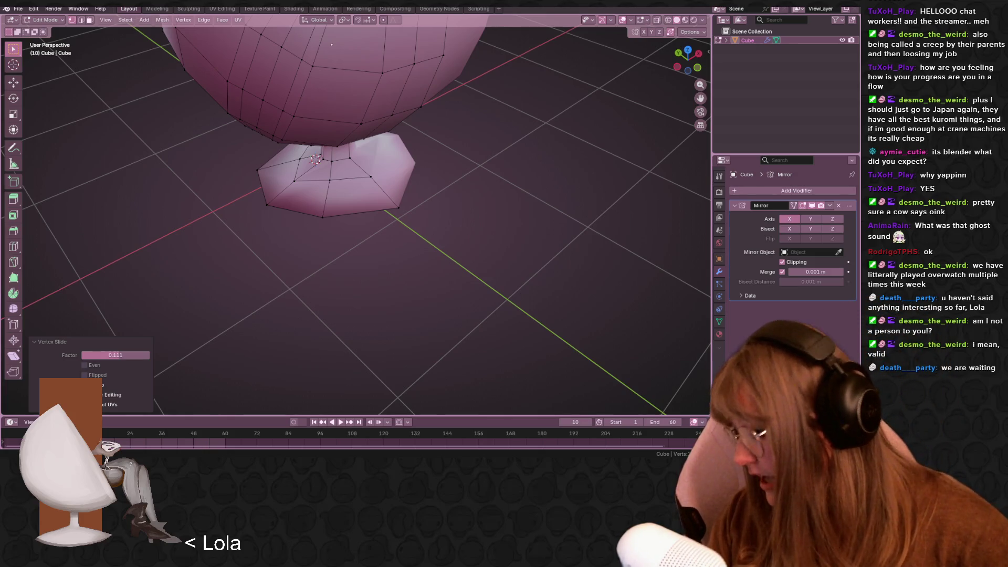
# Reposition the bottom vertex and a second vertex of the pedestal base
pyautogui.moveTo(407, 222)
pyautogui.mouseDown(button='middle')
pyautogui.moveTo(345, 205)
pyautogui.moveTo(405, 250)
pyautogui.moveTo(386, 242)
pyautogui.moveTo(468, 218)
pyautogui.moveTo(292, 178)
pyautogui.moveTo(338, 161)
pyautogui.moveTo(360, 226)
pyautogui.moveTo(405, 191)
pyautogui.moveTo(304, 219)
pyautogui.moveTo(400, 234)
pyautogui.moveTo(525, 178)
pyautogui.moveTo(492, 96)
pyautogui.moveTo(413, 167)
pyautogui.moveTo(404, 128)
pyautogui.moveTo(417, 159)
pyautogui.moveTo(462, 210)
pyautogui.moveTo(475, 182)
pyautogui.moveTo(243, 250)
pyautogui.moveTo(312, 236)
pyautogui.mouseUp(button='middle')
pyautogui.click(346, 205)
pyautogui.press('g')
pyautogui.click(393, 240)
pyautogui.click(313, 176)
pyautogui.press('g')
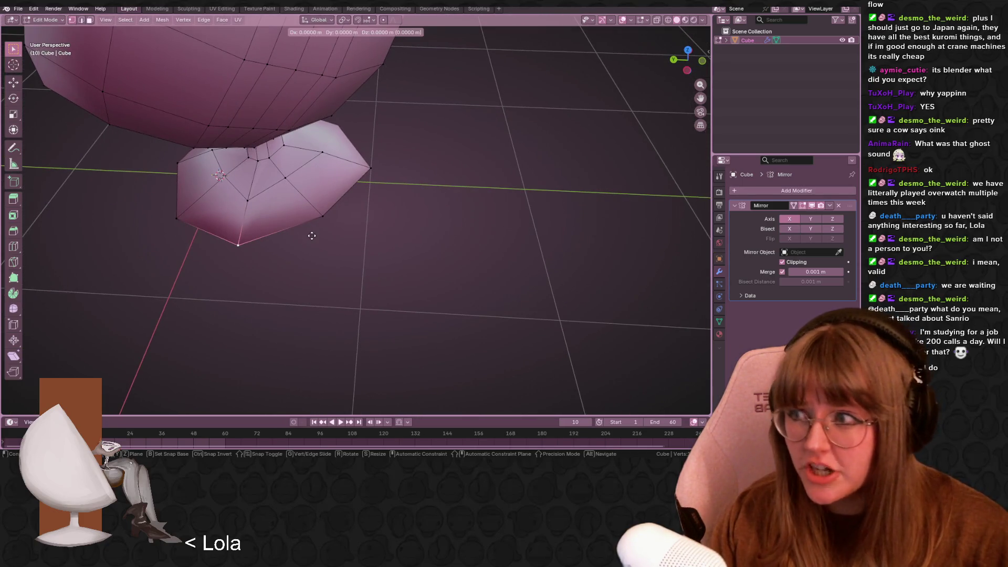
pyautogui.click(315, 233)
# In Bottom Orthographic view, move the selected vertices and the top centre vertex of the outline
pyautogui.press('ctrl+KP_7')
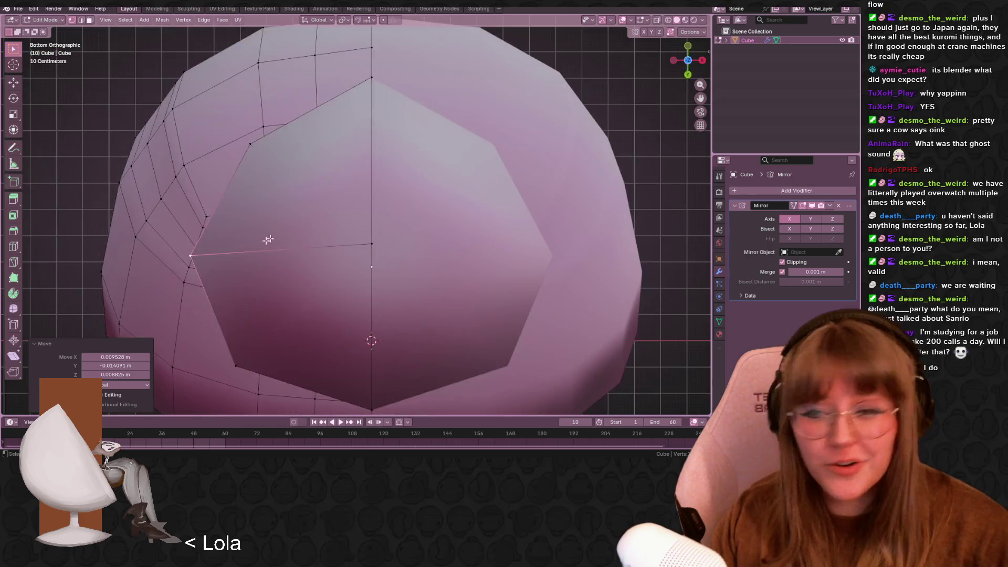
pyautogui.moveTo(268, 239); pyautogui.dragTo(303, 226, button='middle')
pyautogui.click(688, 56)
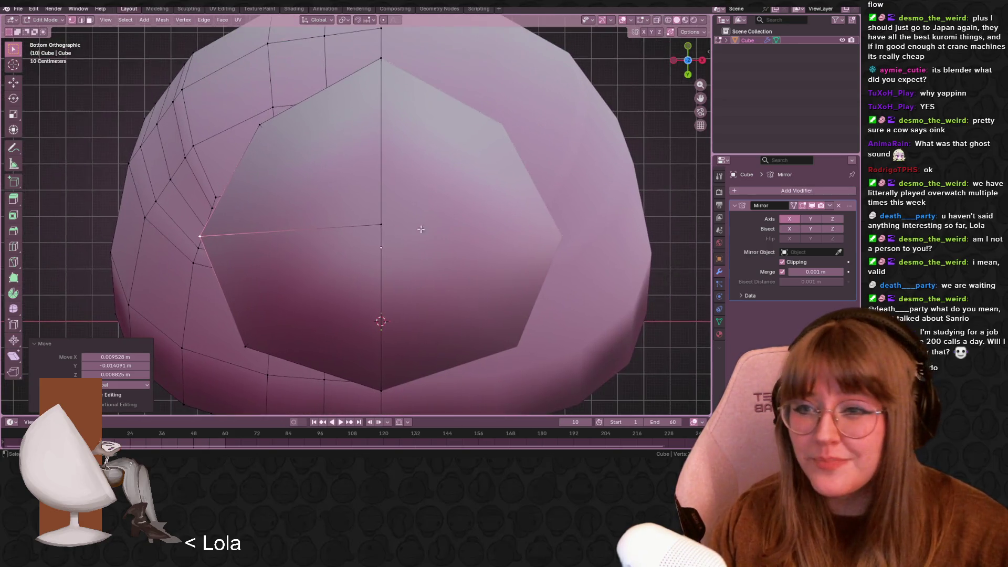
pyautogui.press('g')
pyautogui.click(314, 231)
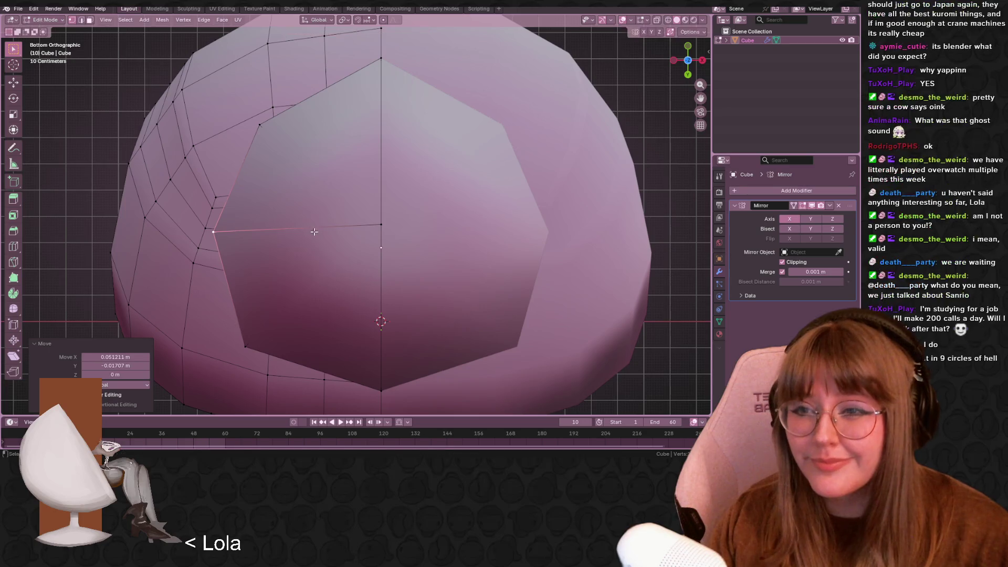
pyautogui.click(381, 58)
pyautogui.press('g')
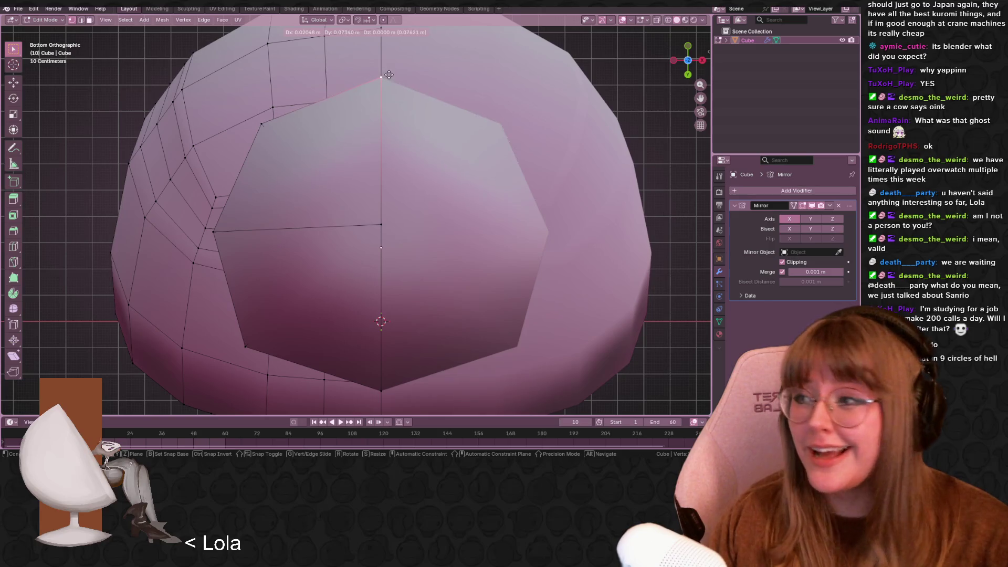
pyautogui.click(388, 75)
# Nudge a vertex on the right of the outline slightly up and right
pyautogui.keyDown('shift'); pyautogui.moveTo(389, 75); pyautogui.dragTo(402, 138, button='middle'); pyautogui.keyUp('shift')
pyautogui.click(292, 116)
pyautogui.press('g')
pyautogui.click(296, 113)
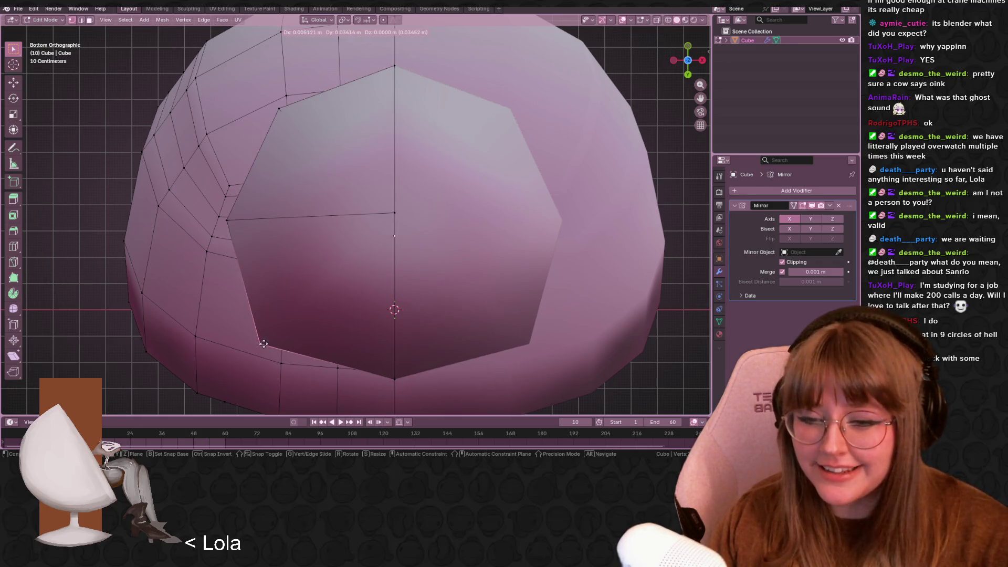
pyautogui.scroll(-4, 411, 198)
pyautogui.moveTo(410, 198)
pyautogui.mouseDown(button='middle')
pyautogui.moveTo(525, 292)
pyautogui.moveTo(655, 274)
pyautogui.moveTo(546, 279)
pyautogui.moveTo(536, 318)
pyautogui.moveTo(502, 297)
pyautogui.mouseUp(button='middle')
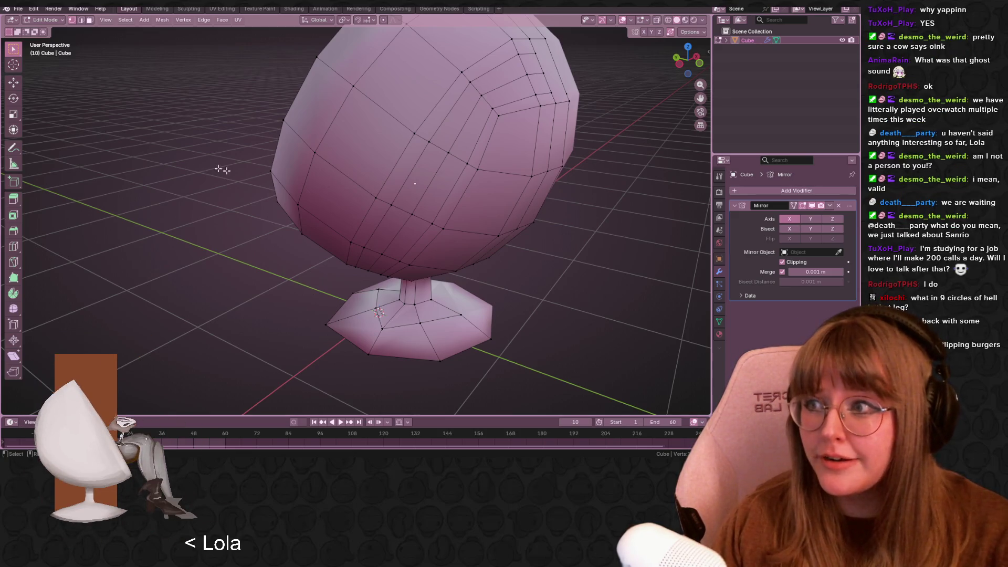
# Box-select and hide the stem and base vertices, then adjust a vertex of the egg
pyautogui.scroll(-5, 212, 166)
pyautogui.moveTo(211, 166)
pyautogui.mouseDown(button='middle')
pyautogui.moveTo(413, 199)
pyautogui.moveTo(439, 295)
pyautogui.moveTo(481, 257)
pyautogui.moveTo(370, 250)
pyautogui.moveTo(434, 272)
pyautogui.moveTo(476, 261)
pyautogui.moveTo(389, 176)
pyautogui.moveTo(477, 245)
pyautogui.moveTo(321, 219)
pyautogui.moveTo(582, 309)
pyautogui.moveTo(302, 211)
pyautogui.mouseUp(button='middle')
pyautogui.keyDown('ctrl'); pyautogui.moveTo(321, 209); pyautogui.dragTo(560, 310); pyautogui.keyUp('ctrl')
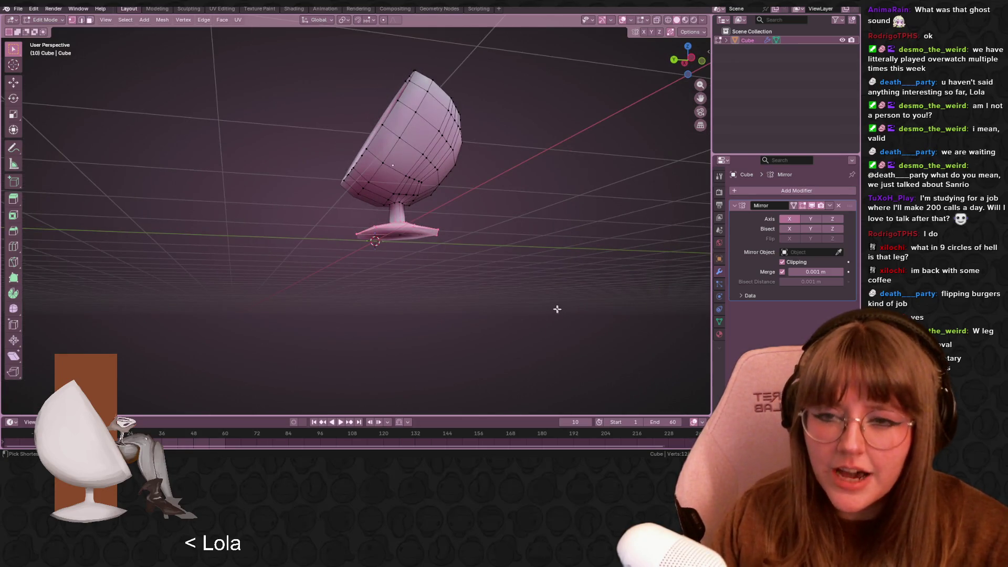
pyautogui.press('h')
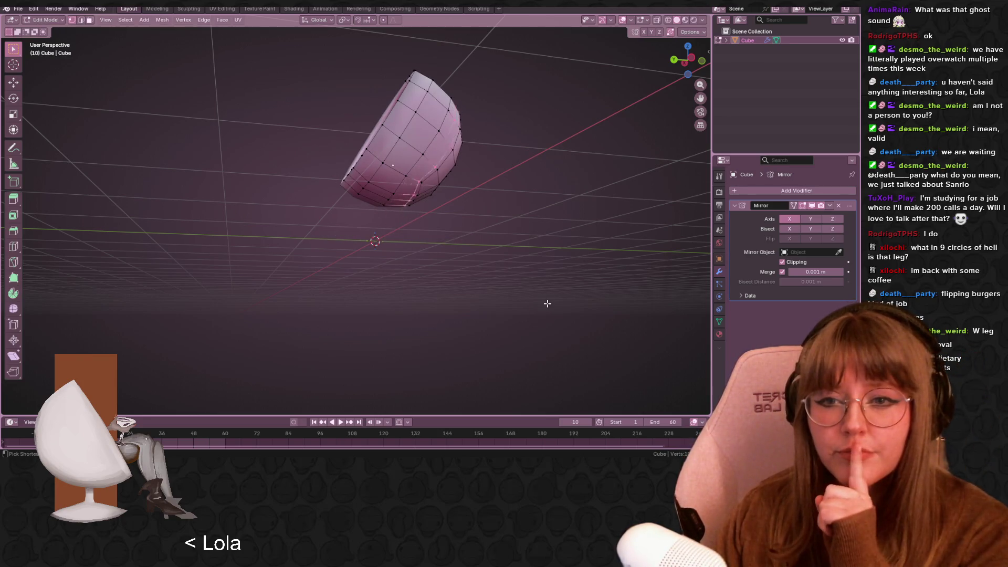
pyautogui.moveTo(547, 303)
pyautogui.mouseDown(button='middle')
pyautogui.moveTo(479, 207)
pyautogui.moveTo(498, 146)
pyautogui.mouseUp(button='middle')
pyautogui.press('g')
pyautogui.click(417, 141)
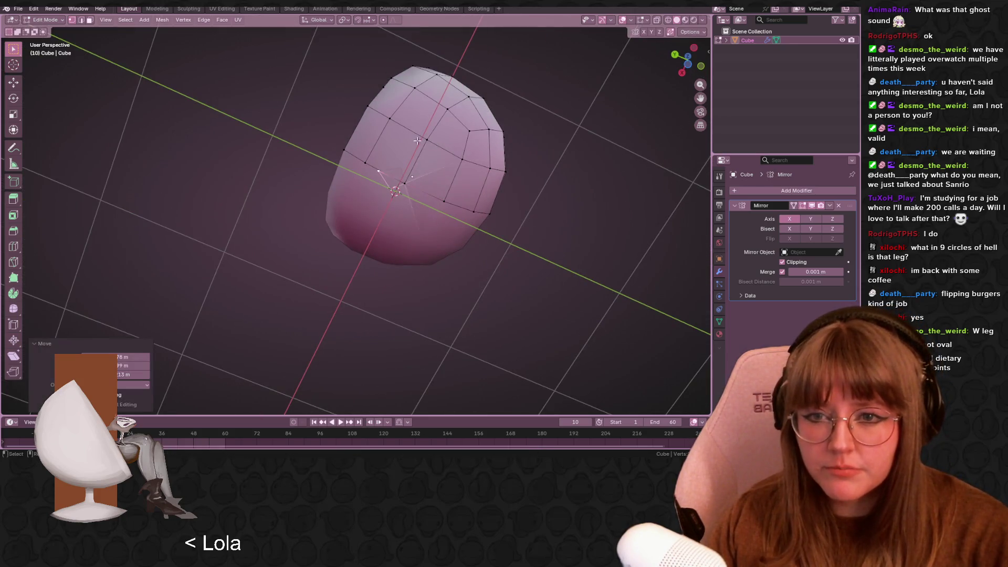
# Dissolve the selected edges and return to Object Mode with the shell deselected
pyautogui.moveTo(438, 163); pyautogui.dragTo(465, 196, button='middle')
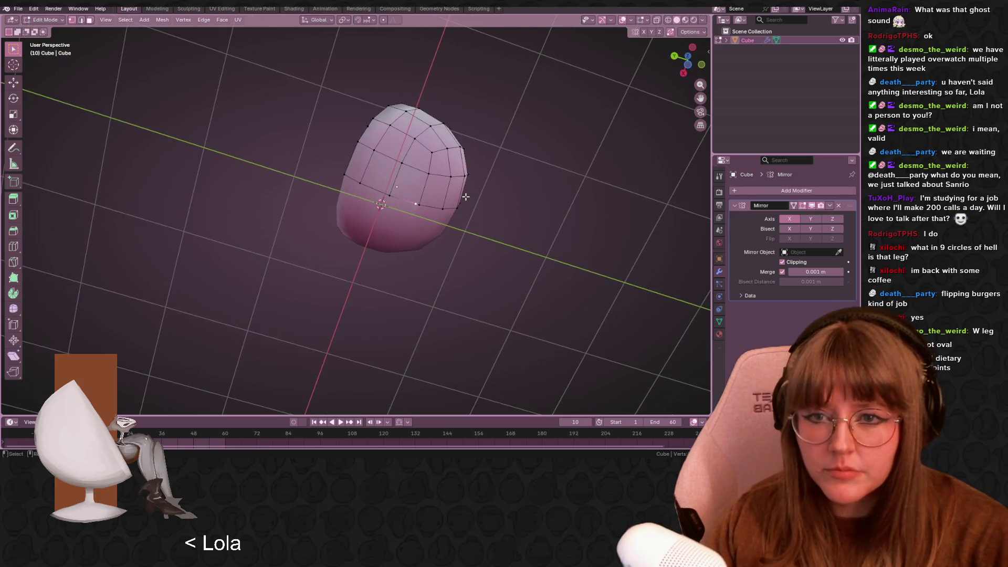
pyautogui.press('x')
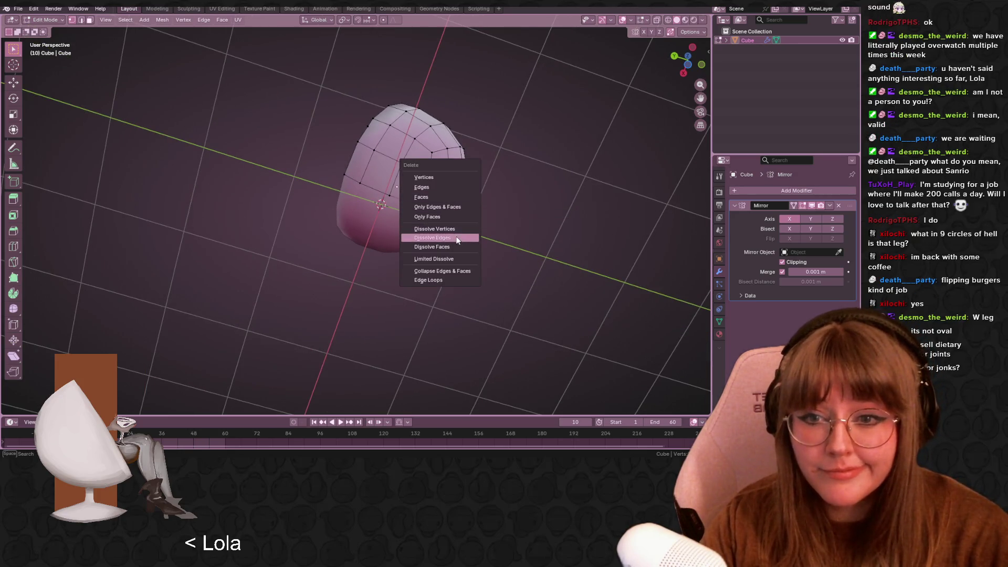
pyautogui.click(462, 230)
pyautogui.moveTo(462, 232)
pyautogui.mouseDown(button='middle')
pyautogui.moveTo(471, 346)
pyautogui.moveTo(525, 217)
pyautogui.moveTo(549, 315)
pyautogui.moveTo(437, 202)
pyautogui.mouseUp(button='middle')
pyautogui.press('Tab')
pyautogui.click(471, 345)
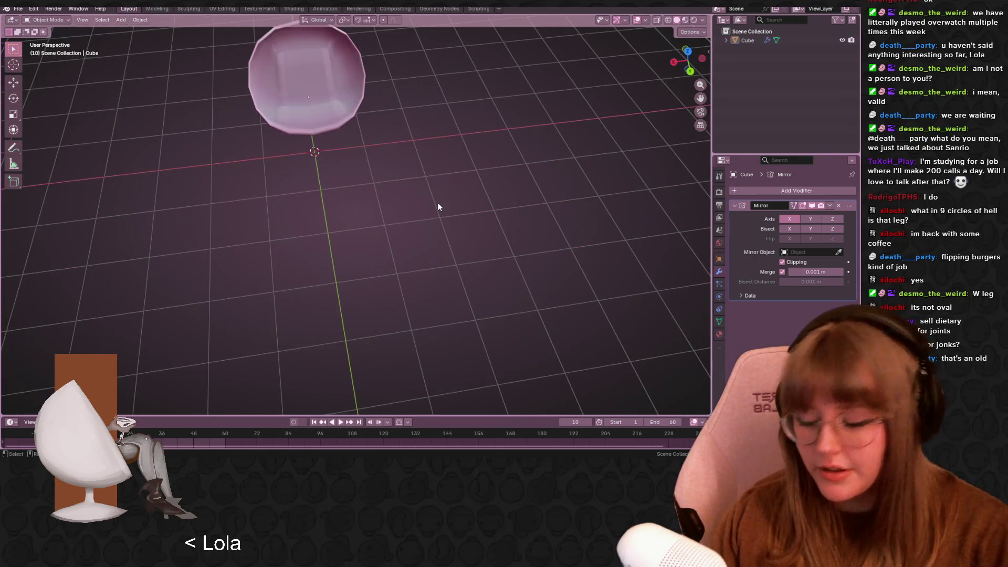
# Add a cylinder with 10 vertices and centre it in the bottom view
pyautogui.hotkey('shift', 'a')
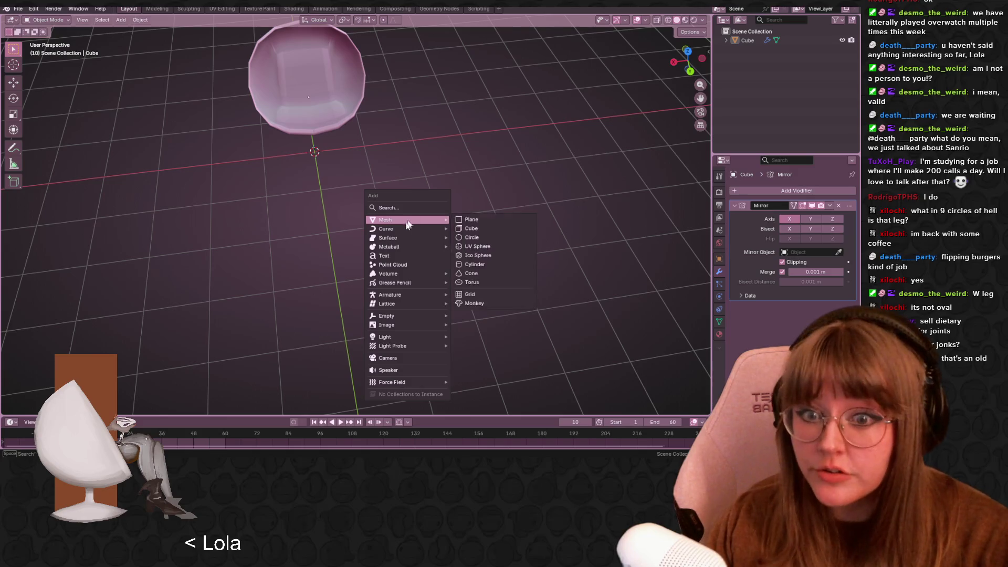
pyautogui.moveTo(419, 230)
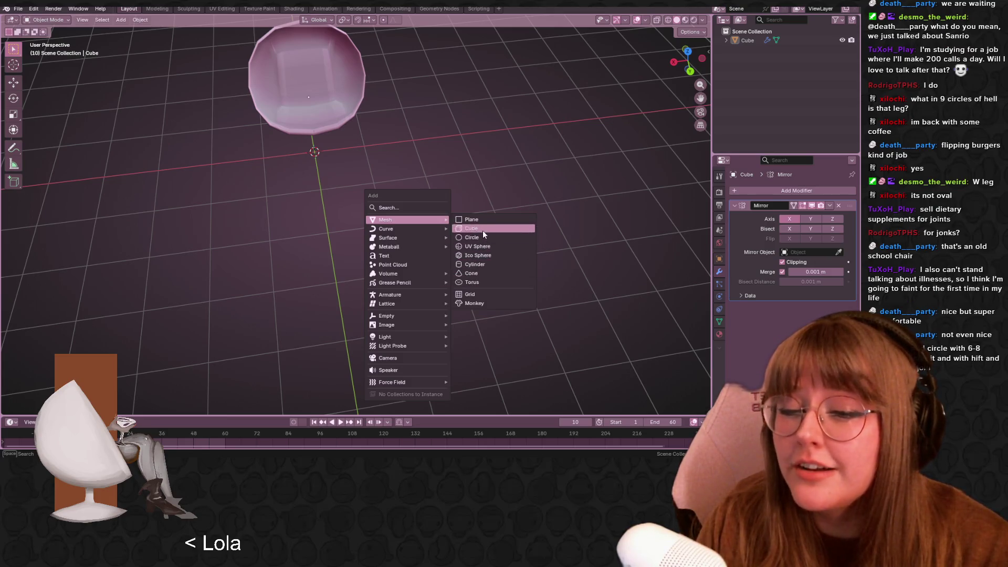
pyautogui.click(484, 267)
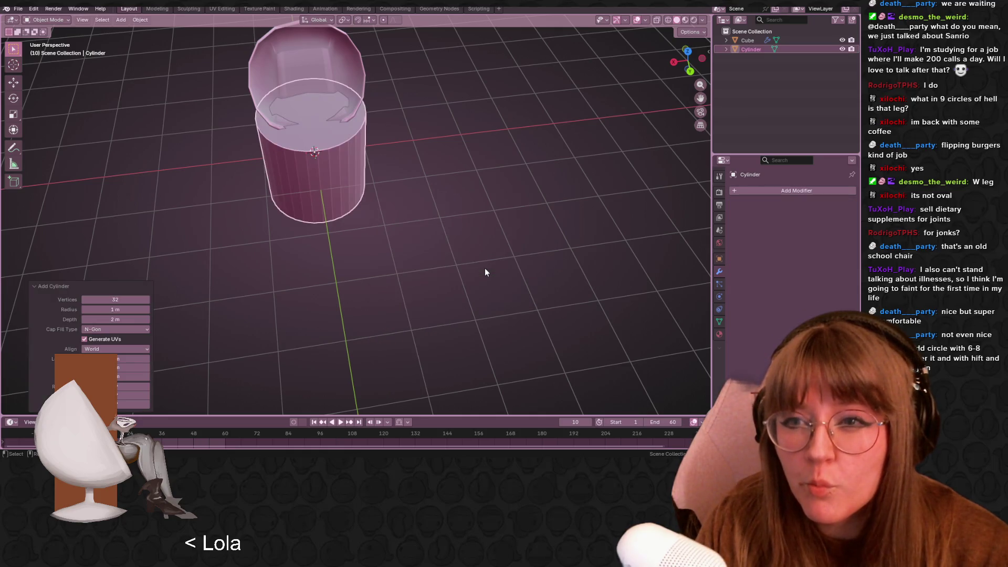
pyautogui.moveTo(115, 300)
pyautogui.mouseDown()
pyautogui.moveTo(79, 300)
pyautogui.moveTo(97, 299)
pyautogui.mouseUp()
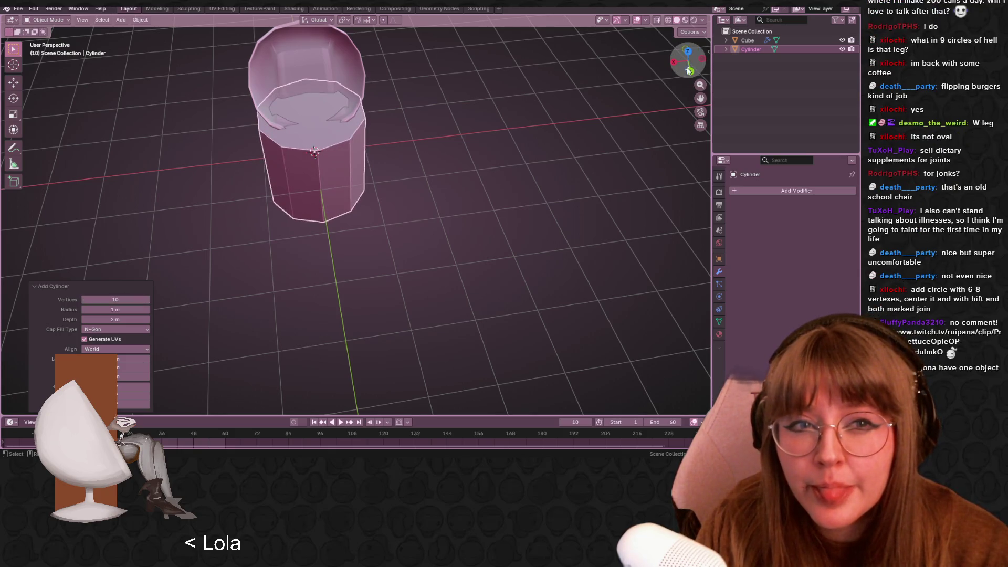
pyautogui.click(689, 71)
pyautogui.moveTo(326, 176)
pyautogui.keyDown('shift'); pyautogui.mouseDown(button='middle')
pyautogui.moveTo(392, 182)
pyautogui.moveTo(462, 231)
pyautogui.moveTo(374, 255)
pyautogui.mouseUp(button='middle'); pyautogui.keyUp('shift')
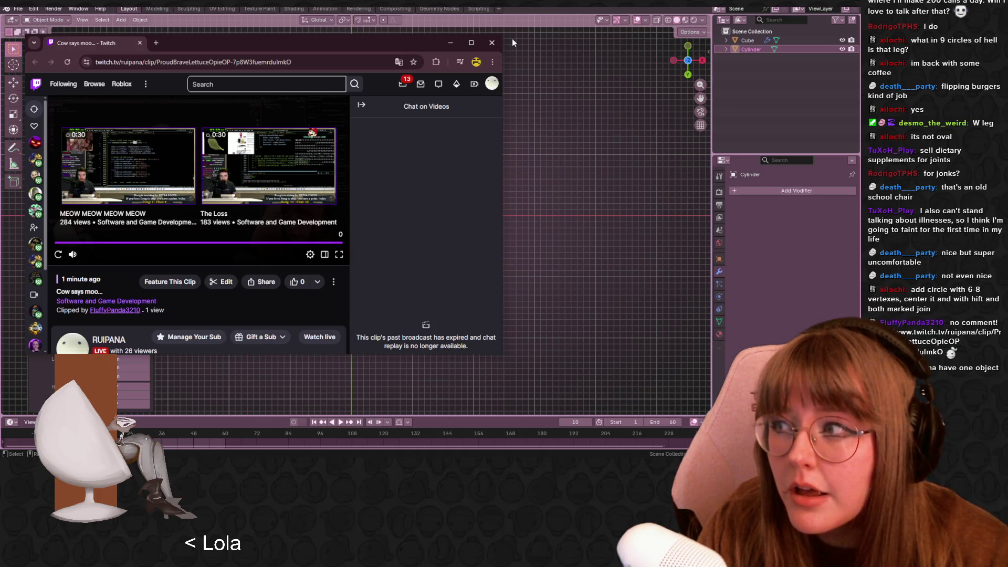
# Close the Twitch clip window, delete the 10-vertex cylinder, and select the egg shell
pyautogui.click(492, 42)
pyautogui.moveTo(440, 219)
pyautogui.mouseDown(button='middle')
pyautogui.moveTo(441, 308)
pyautogui.moveTo(495, 326)
pyautogui.moveTo(526, 311)
pyautogui.mouseUp(button='middle')
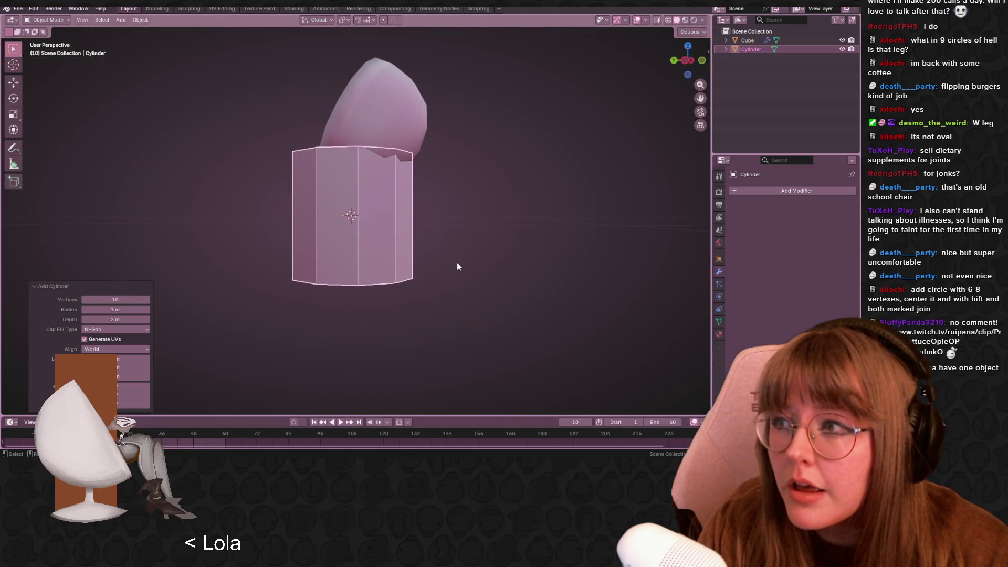
pyautogui.press('Delete')
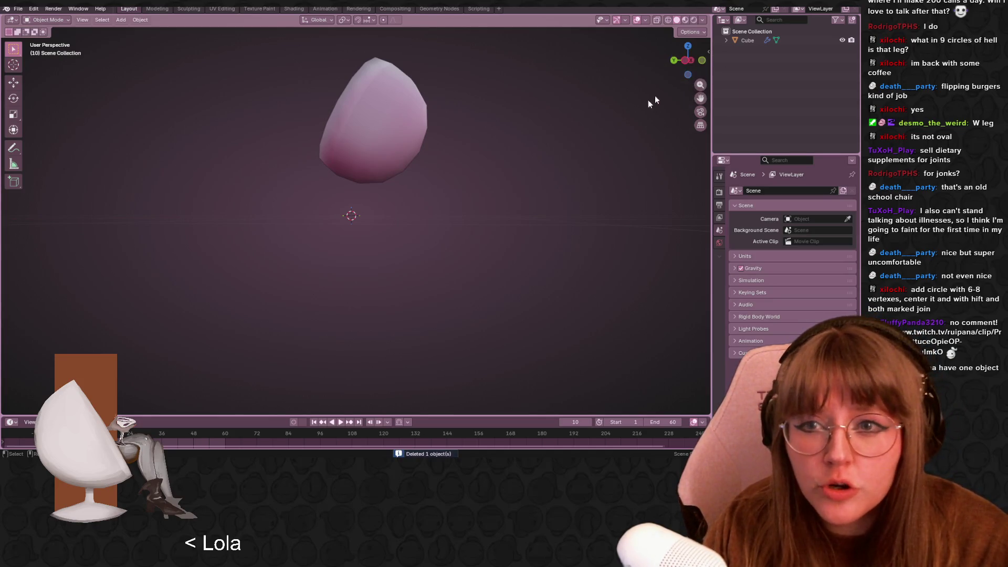
pyautogui.click(385, 147)
# Inspect the hollow shell in Edit Mode, then return to Object Mode with nothing selected
pyautogui.press('Tab')
pyautogui.moveTo(453, 194); pyautogui.dragTo(495, 237, button='middle')
pyautogui.press('Tab')
pyautogui.click(473, 238)
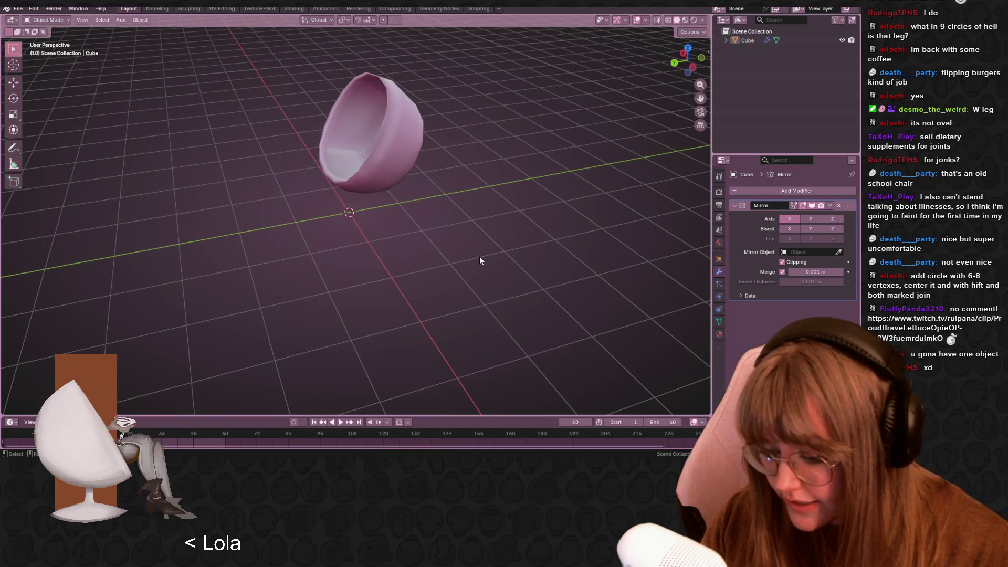
pyautogui.press('a')
pyautogui.hotkey('alt', 'a')
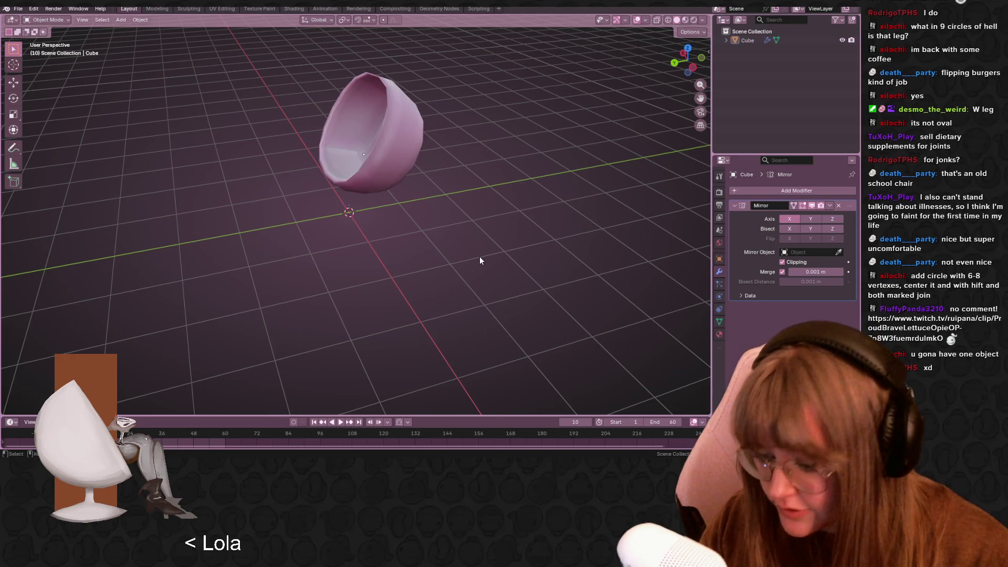
# Add a 6-vertex circle at the 3D cursor
pyautogui.hotkey('shift', 'a')
pyautogui.moveTo(479, 257)
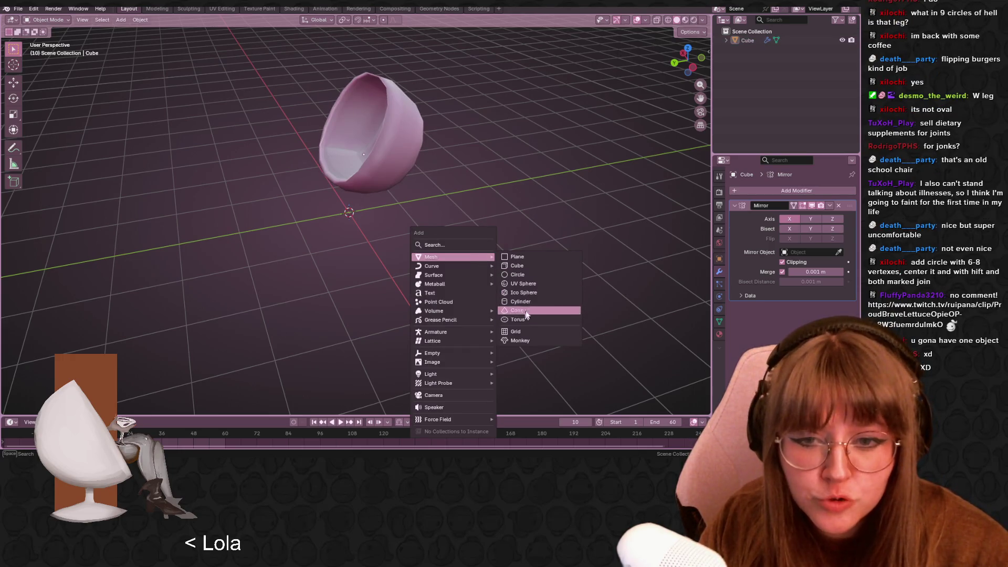
pyautogui.click(547, 279)
pyautogui.click(119, 310)
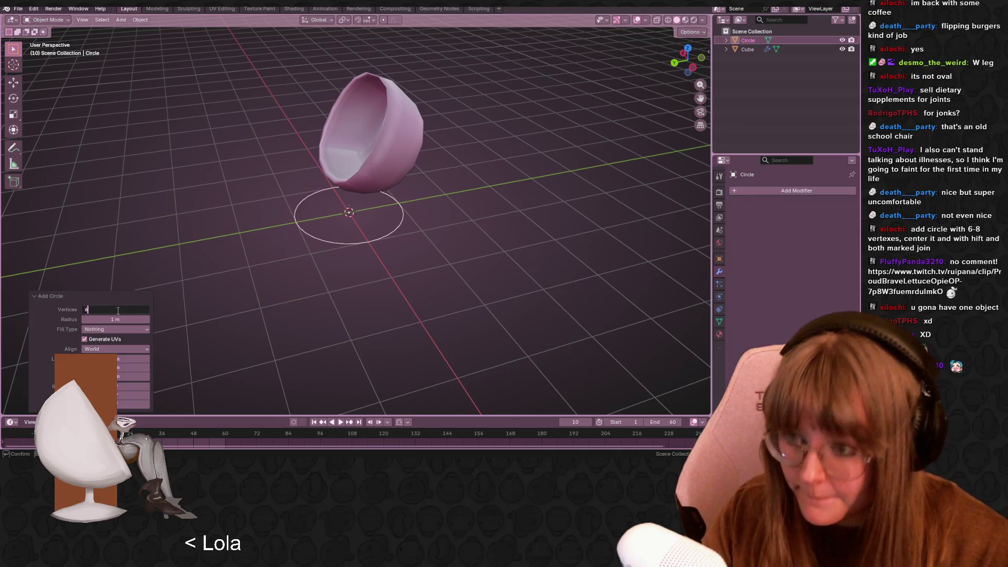
pyautogui.press('Return')
# In Left view, move and scale the hexagon into place for the base
pyautogui.moveTo(276, 270); pyautogui.dragTo(490, 190, button='middle')
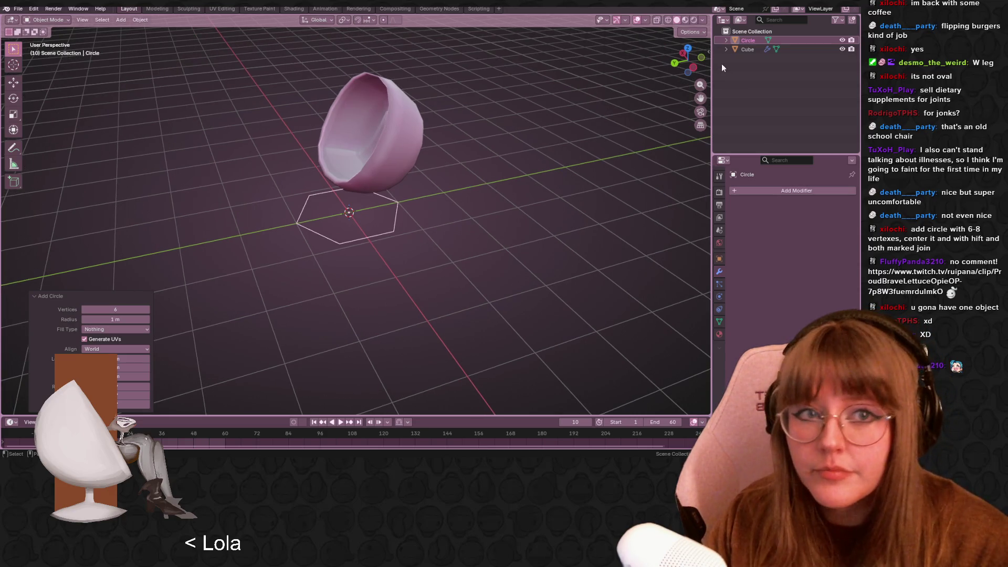
pyautogui.click(687, 75)
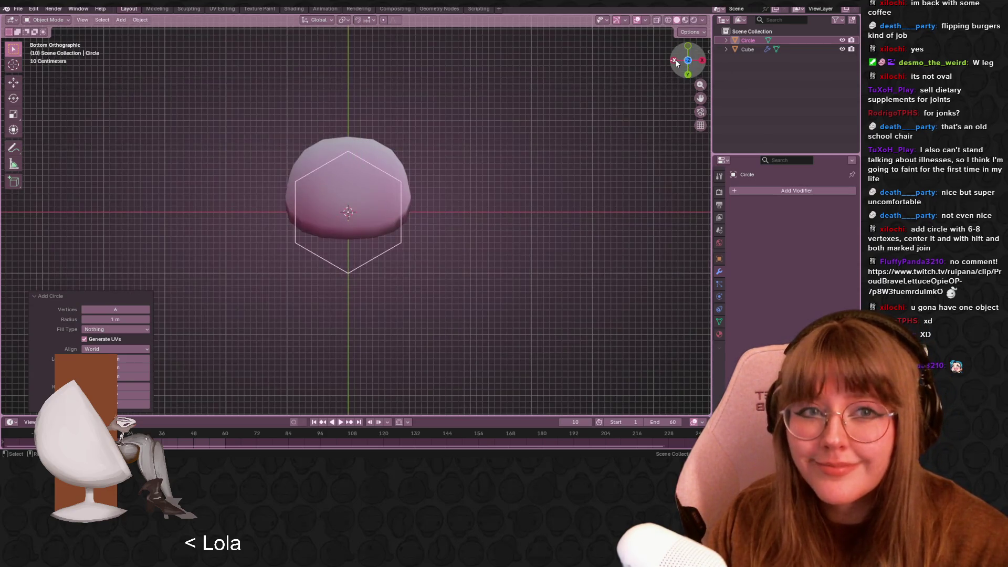
pyautogui.click(675, 60)
pyautogui.press('Tab')
pyautogui.press('g')
pyautogui.click(416, 251)
pyautogui.press('s')
pyautogui.click(546, 203)
pyautogui.press('g')
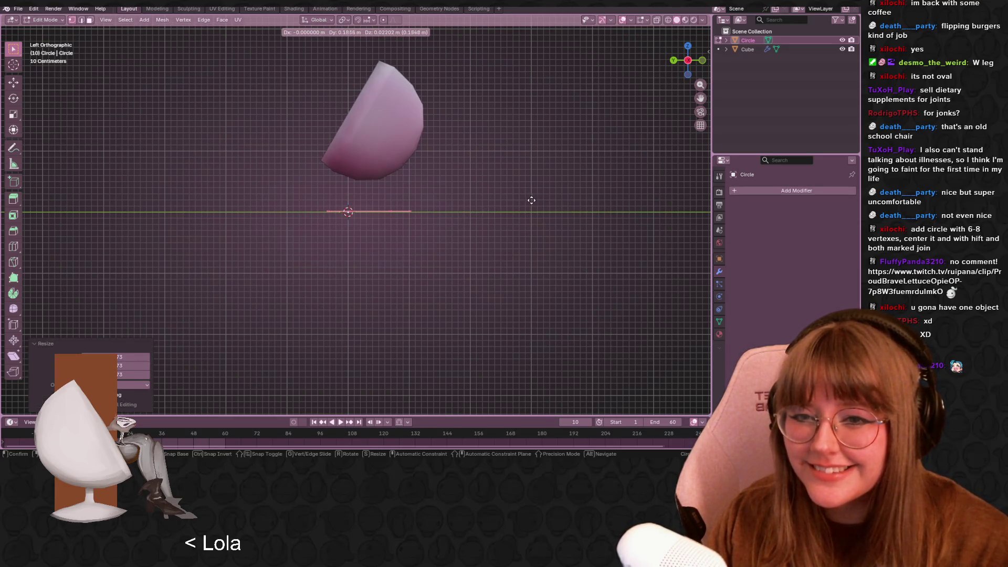
pyautogui.click(529, 200)
# Extrude the hexagon edges straight up along Z and scale them inward into a tapered base
pyautogui.scroll(4, 527, 202)
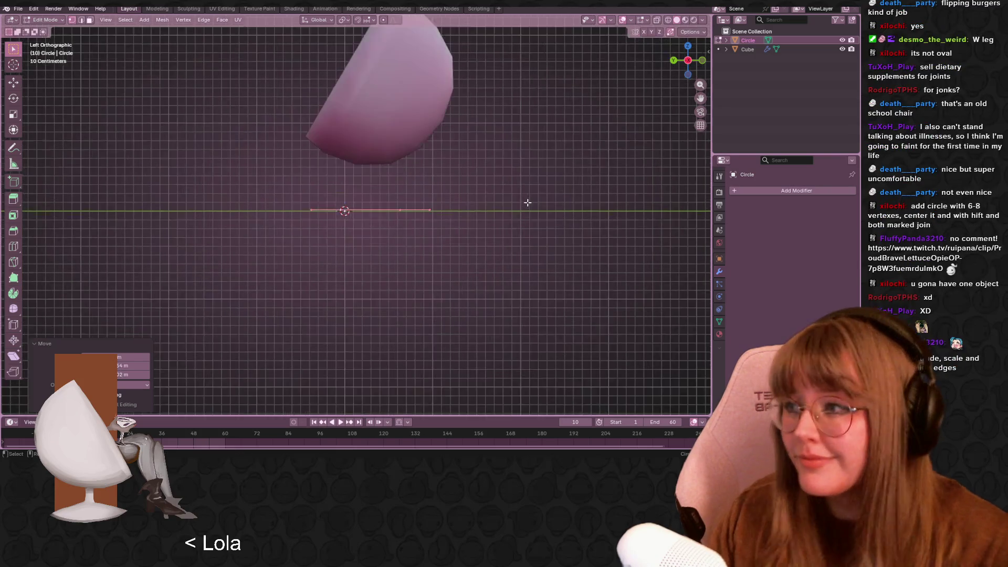
pyautogui.scroll(1, 412, 158)
pyautogui.moveTo(441, 162)
pyautogui.keyDown('shift'); pyautogui.mouseDown(button='middle')
pyautogui.moveTo(412, 129)
pyautogui.moveTo(401, 151)
pyautogui.mouseUp(button='middle'); pyautogui.keyUp('shift')
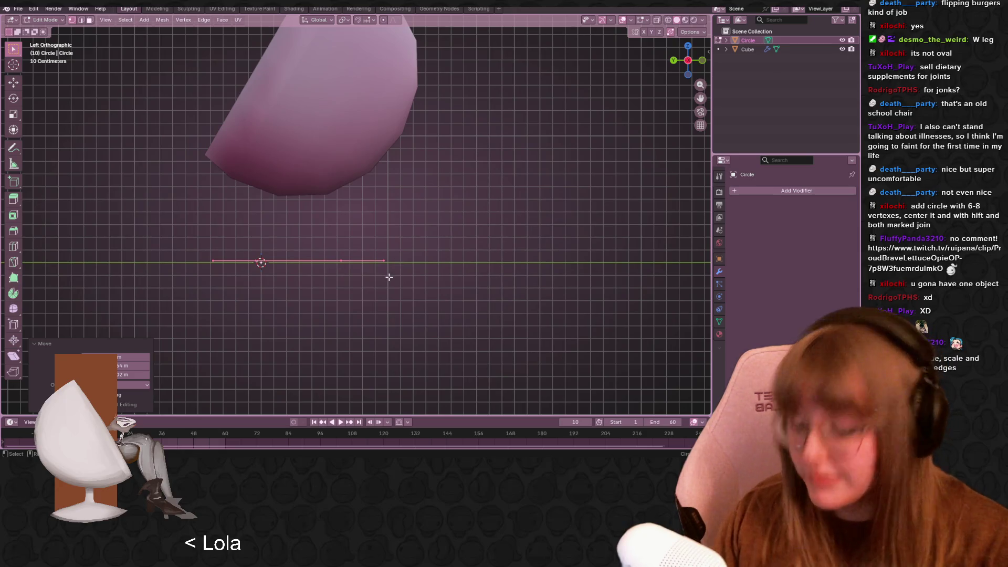
pyautogui.keyDown('shift'); pyautogui.moveTo(387, 276); pyautogui.dragTo(408, 292, button='middle'); pyautogui.keyUp('shift')
pyautogui.press('e')
pyautogui.click(411, 282)
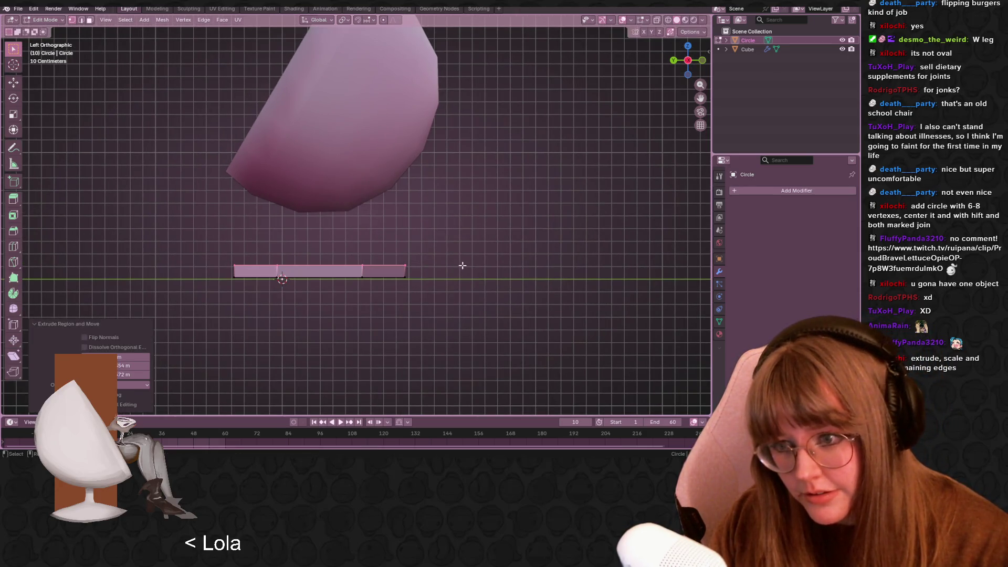
pyautogui.hotkey('ctrl', 'z')
pyautogui.press('e')
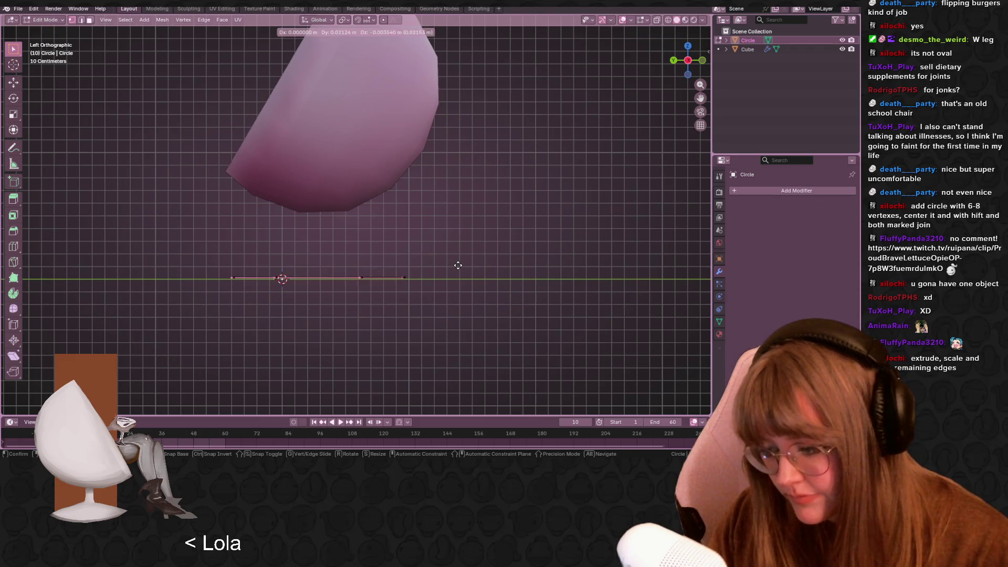
pyautogui.press('z')
pyautogui.click(488, 241)
pyautogui.press('s')
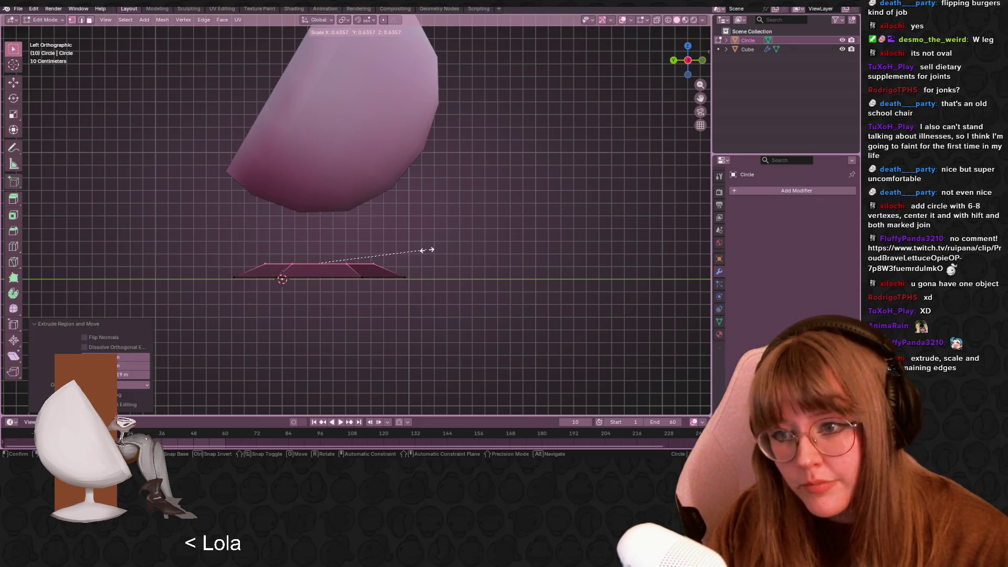
pyautogui.click(427, 251)
# Extrude another ring upward from the base and shrink it inward
pyautogui.keyDown('shift'); pyautogui.moveTo(442, 243); pyautogui.dragTo(455, 261, button='middle'); pyautogui.keyUp('shift')
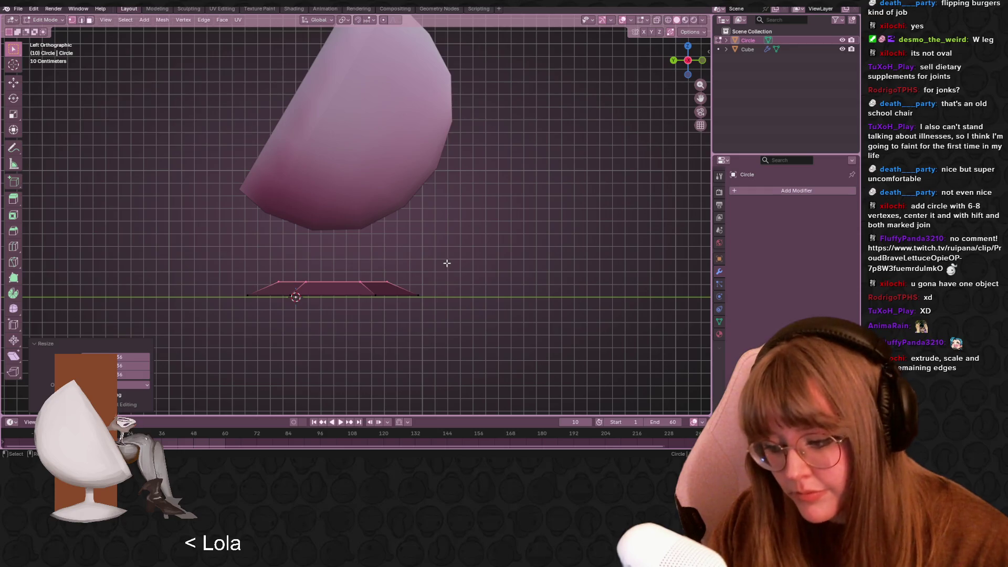
pyautogui.press('e')
pyautogui.press('s')
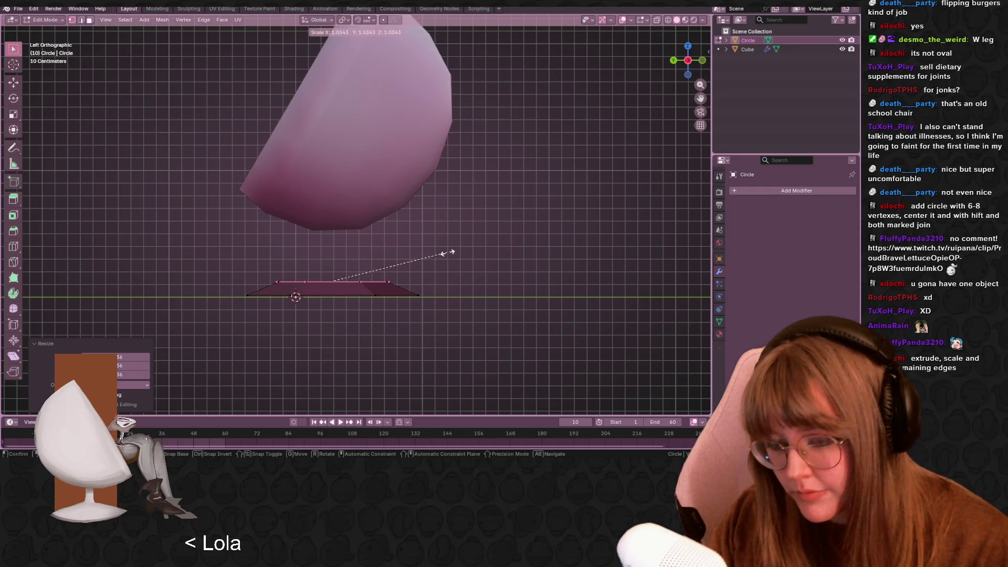
pyautogui.rightClick(447, 254)
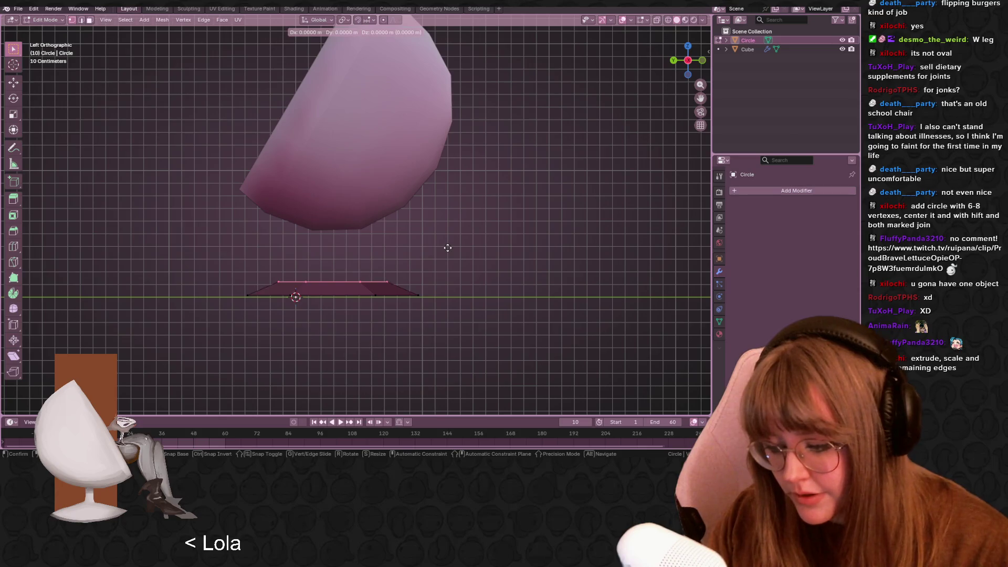
pyautogui.press('e')
pyautogui.press('s')
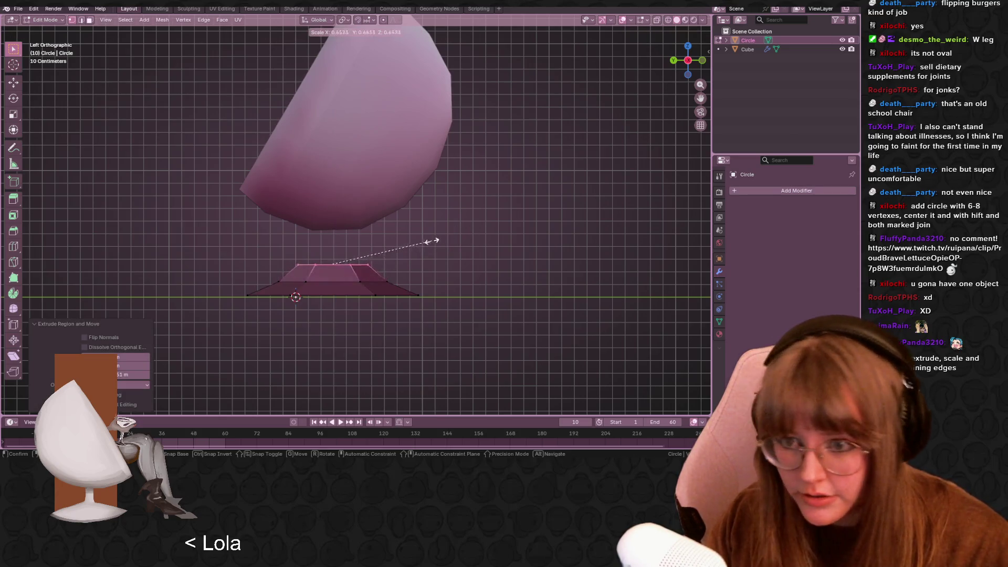
pyautogui.rightClick(387, 242)
pyautogui.hotkey('ctrl', 'z')
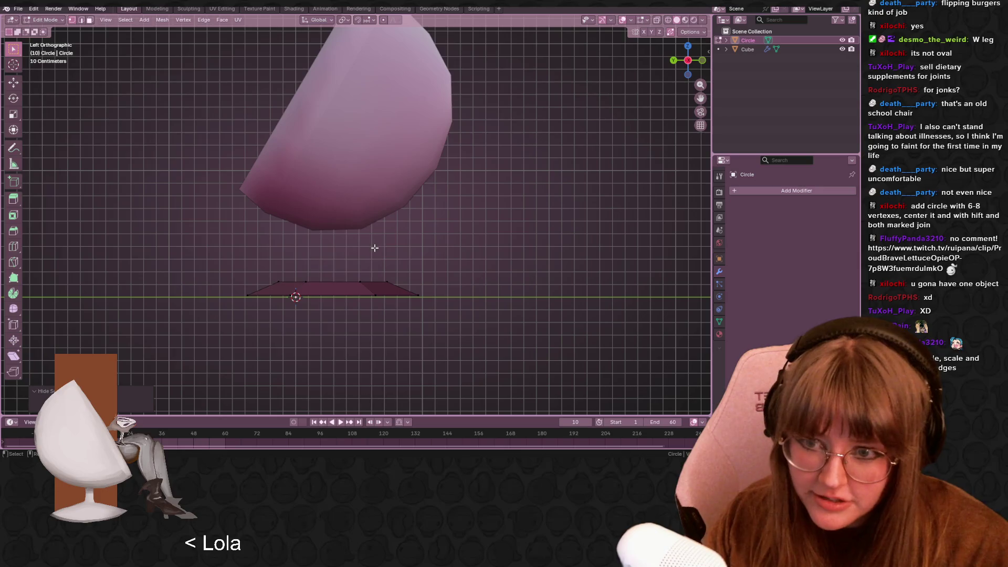
pyautogui.press('e')
pyautogui.click(387, 247)
pyautogui.press('s')
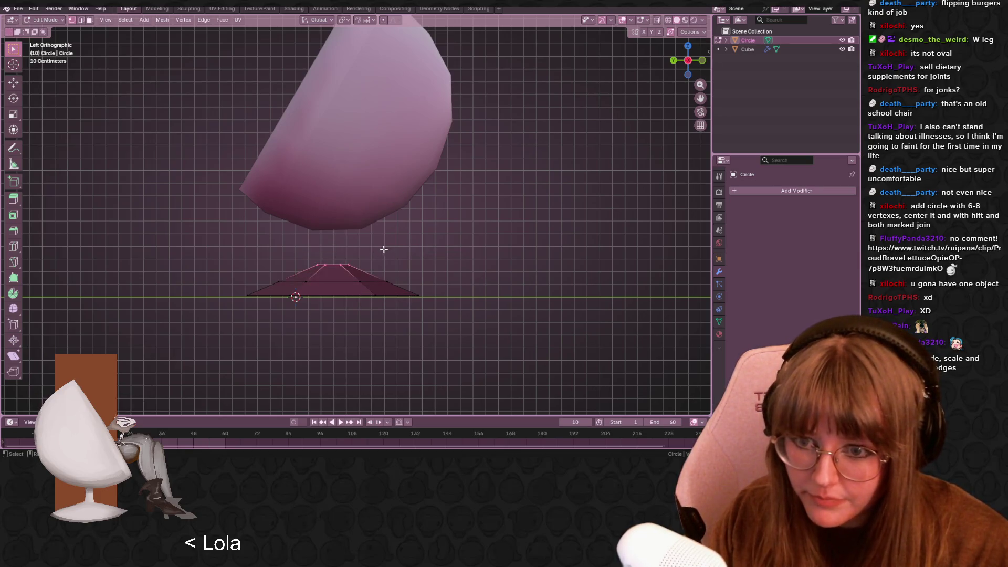
pyautogui.click(372, 221)
# Lower the top ring along Z, then raise it as a stem toward the shell and narrow its top
pyautogui.keyDown('shift'); pyautogui.moveTo(371, 220); pyautogui.dragTo(362, 228, button='middle'); pyautogui.keyUp('shift')
pyautogui.press('g')
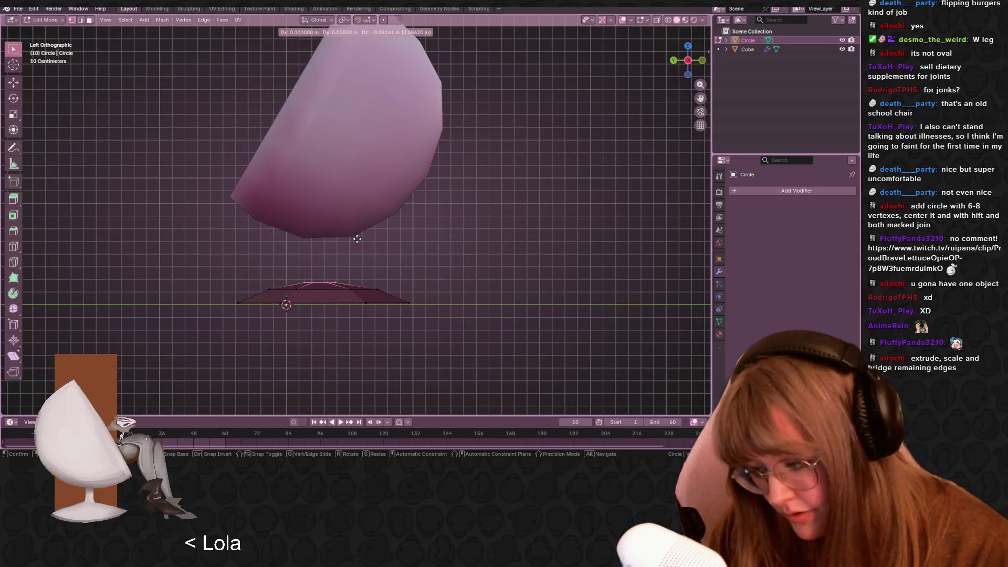
pyautogui.press('z')
pyautogui.click(366, 233)
pyautogui.keyDown('shift'); pyautogui.moveTo(366, 233); pyautogui.dragTo(348, 273, button='middle'); pyautogui.keyUp('shift')
pyautogui.press('g')
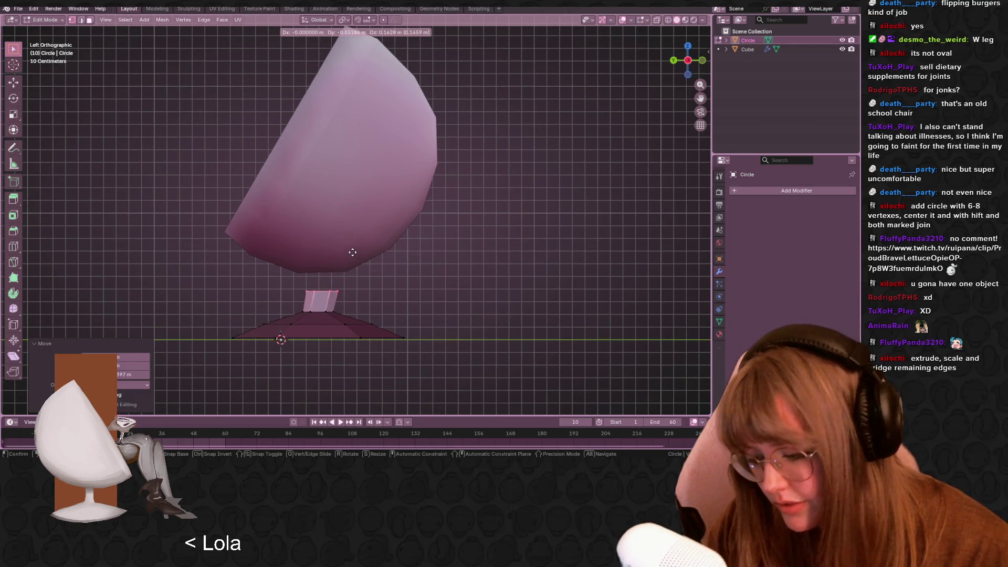
pyautogui.press('z')
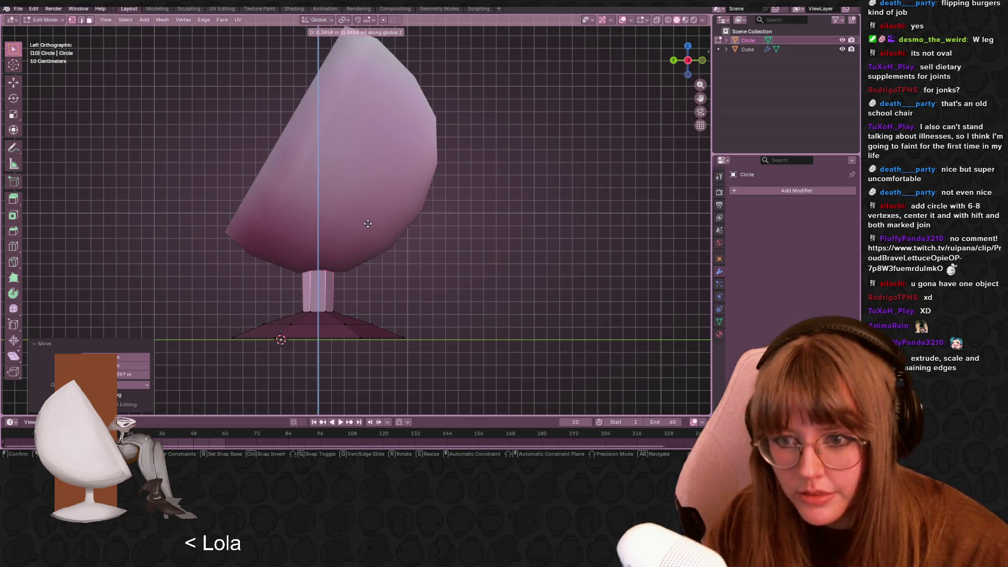
pyautogui.click(367, 225)
pyautogui.press('s')
pyautogui.click(418, 215)
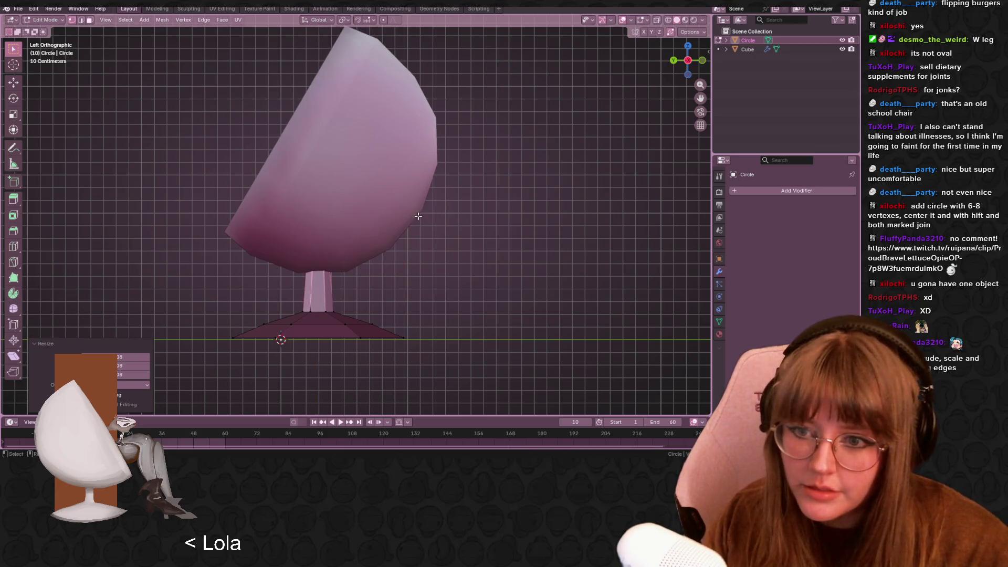
# Select the whole base and stem, set its position, and return to Object Mode
pyautogui.press('a')
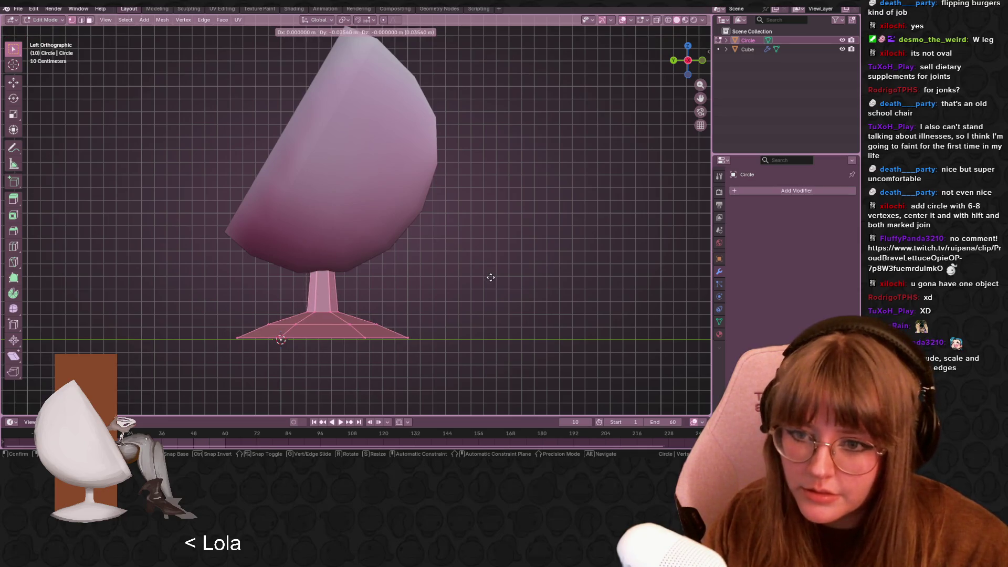
pyautogui.click(493, 278)
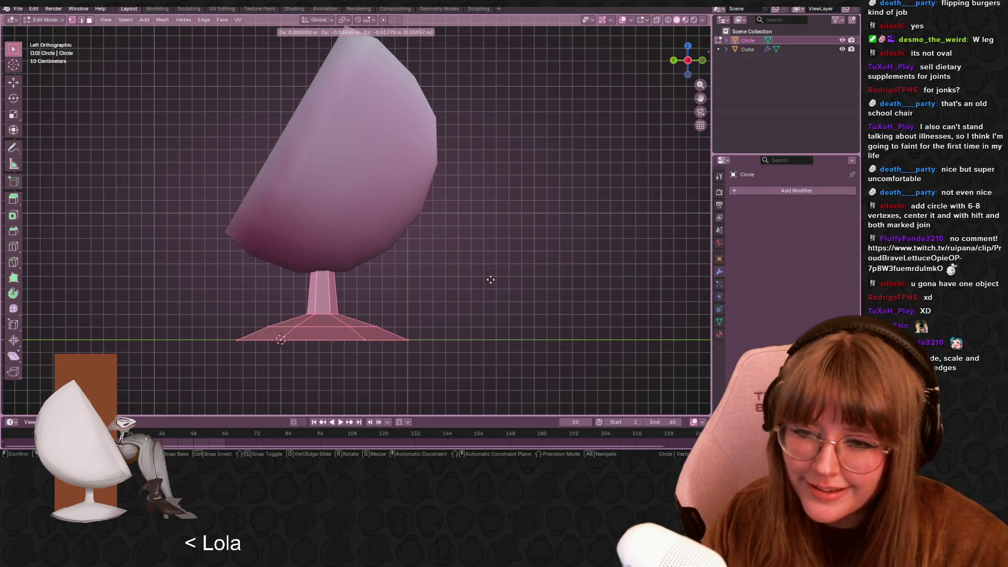
pyautogui.press('Tab')
pyautogui.moveTo(490, 279)
pyautogui.mouseDown(button='middle')
pyautogui.moveTo(461, 282)
pyautogui.moveTo(525, 307)
pyautogui.mouseUp(button='middle')
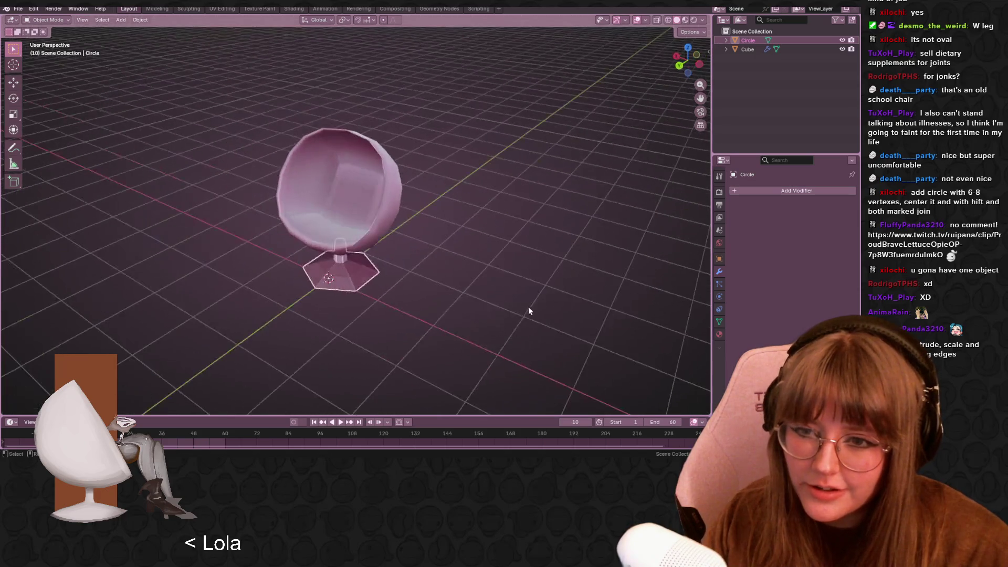
# Apply smooth shading to the chair from the object context menu
pyautogui.rightClick(362, 278)
pyautogui.click(362, 280)
pyautogui.moveTo(443, 274)
pyautogui.mouseDown(button='middle')
pyautogui.moveTo(504, 299)
pyautogui.moveTo(558, 273)
pyautogui.moveTo(376, 264)
pyautogui.moveTo(409, 295)
pyautogui.moveTo(316, 268)
pyautogui.moveTo(201, 287)
pyautogui.moveTo(169, 241)
pyautogui.moveTo(200, 286)
pyautogui.moveTo(164, 254)
pyautogui.moveTo(381, 291)
pyautogui.moveTo(384, 303)
pyautogui.mouseUp(button='middle')
pyautogui.scroll(2, 380, 291)
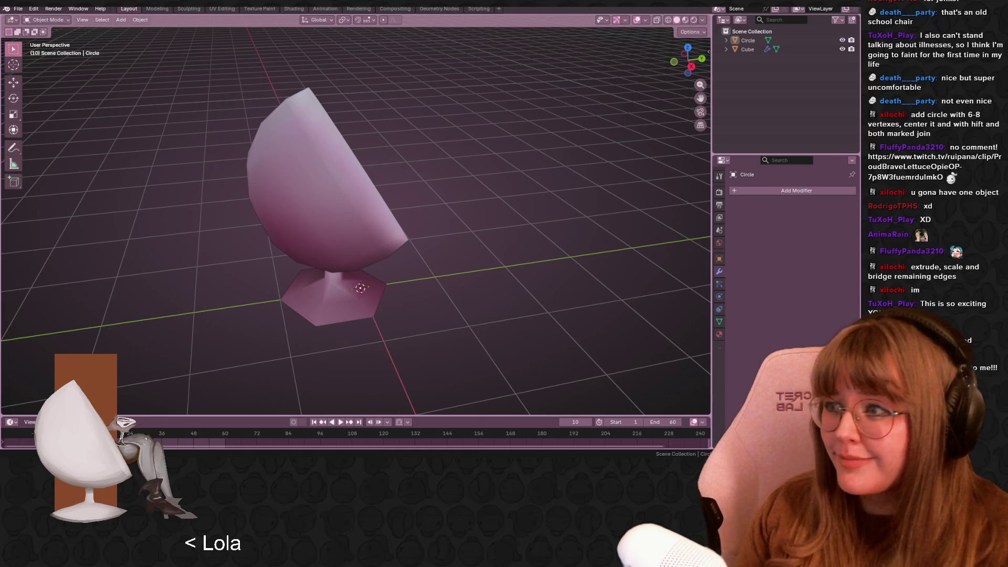
pyautogui.moveTo(394, 120)
pyautogui.mouseDown(button='middle')
pyautogui.moveTo(473, 194)
pyautogui.moveTo(354, 90)
pyautogui.moveTo(420, 152)
pyautogui.moveTo(356, 281)
pyautogui.mouseUp(button='middle')
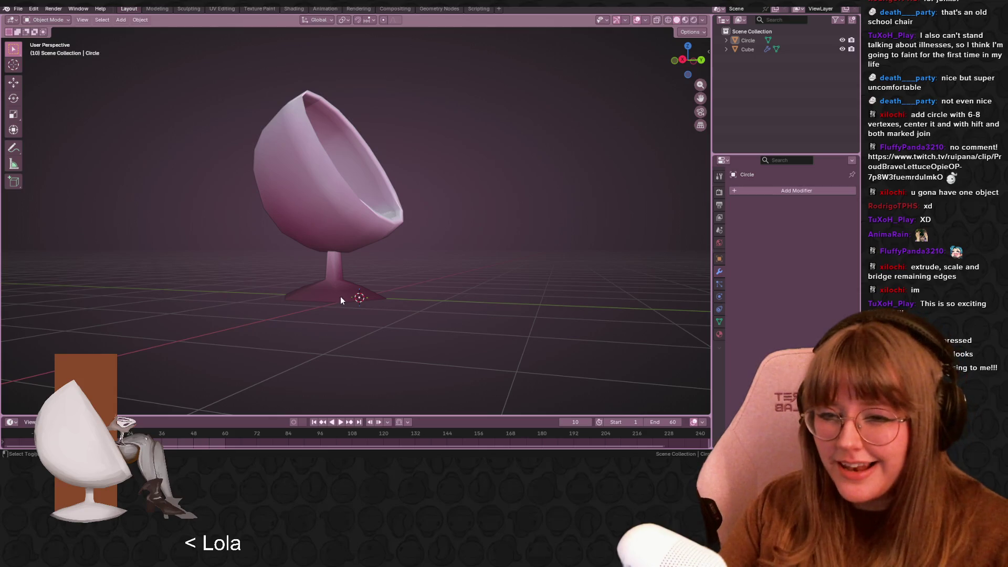
# Join the pedestal base and egg shell into one object with Ctrl+J
pyautogui.click(342, 296)
pyautogui.keyDown('shift'); pyautogui.click(337, 236); pyautogui.keyUp('shift')
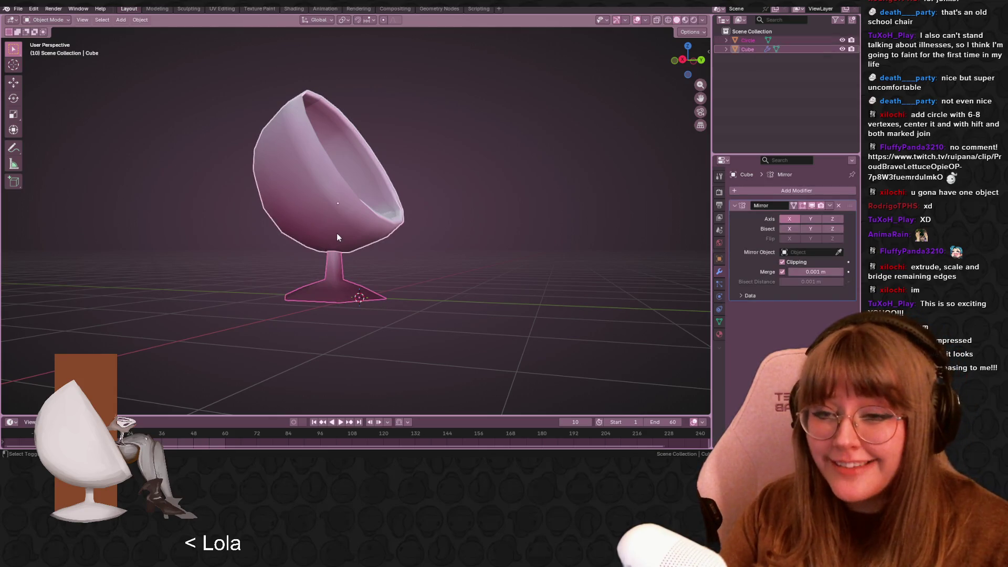
pyautogui.keyDown('shift'); pyautogui.rightClick(337, 237); pyautogui.keyUp('shift')
pyautogui.click(438, 257)
pyautogui.click(337, 260)
pyautogui.keyDown('shift'); pyautogui.click(350, 232); pyautogui.keyUp('shift')
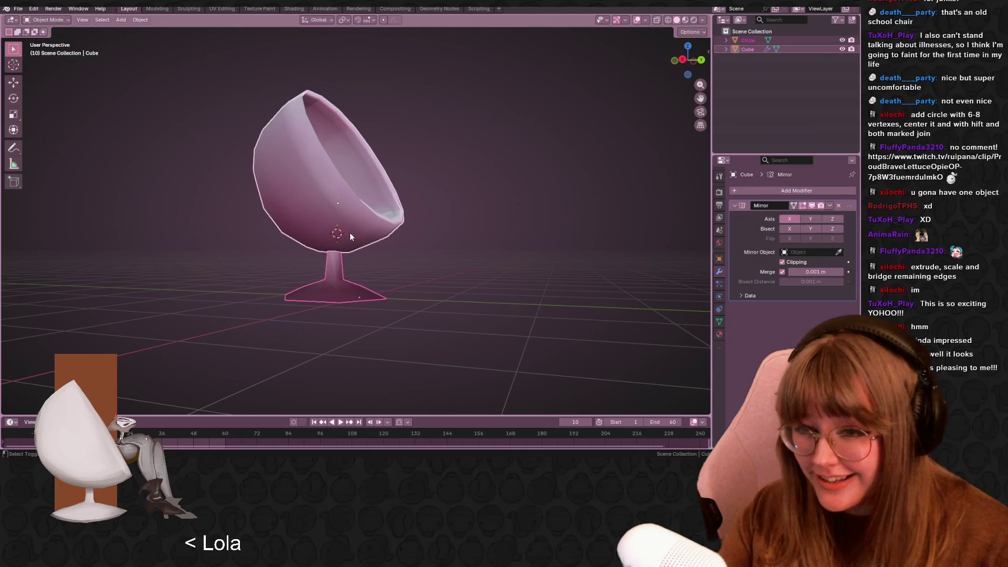
pyautogui.hotkey('ctrl', 'j')
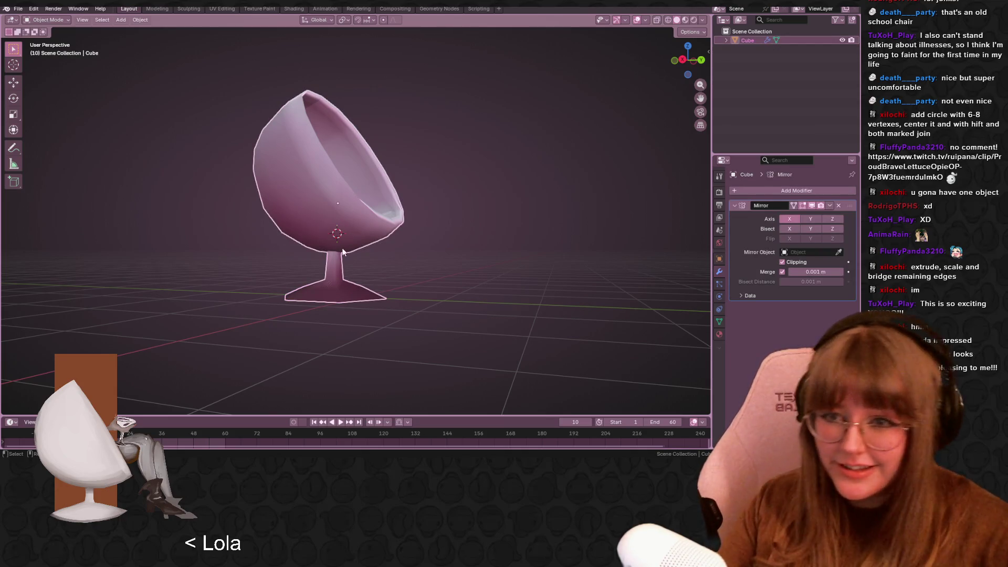
# Bring up the Object context menu on the joined chair, then dismiss it
pyautogui.moveTo(431, 252)
pyautogui.mouseDown(button='middle')
pyautogui.moveTo(490, 319)
pyautogui.moveTo(447, 221)
pyautogui.moveTo(376, 213)
pyautogui.moveTo(514, 315)
pyautogui.mouseUp(button='middle')
pyautogui.click(515, 315)
pyautogui.rightClick(516, 311)
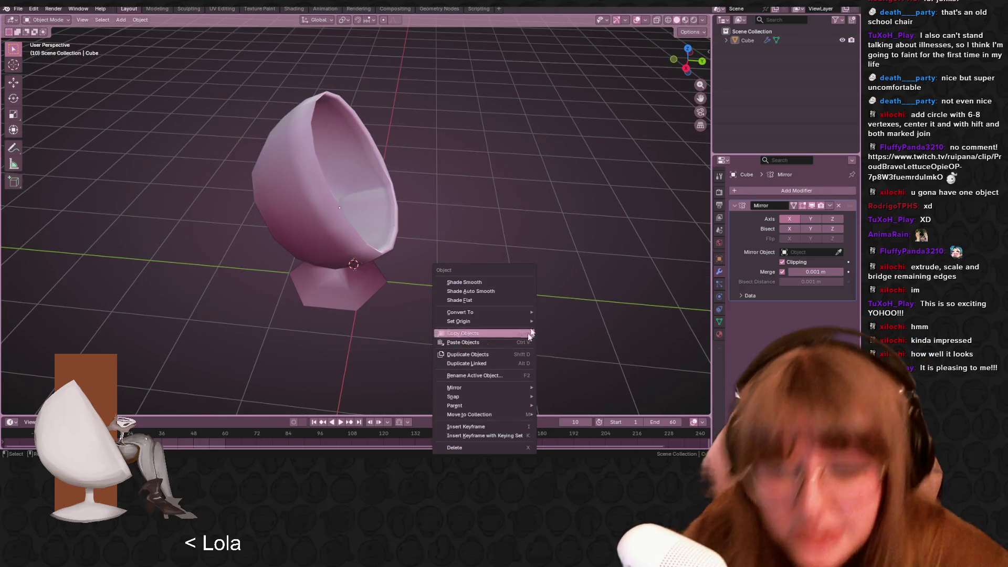
pyautogui.click(466, 133)
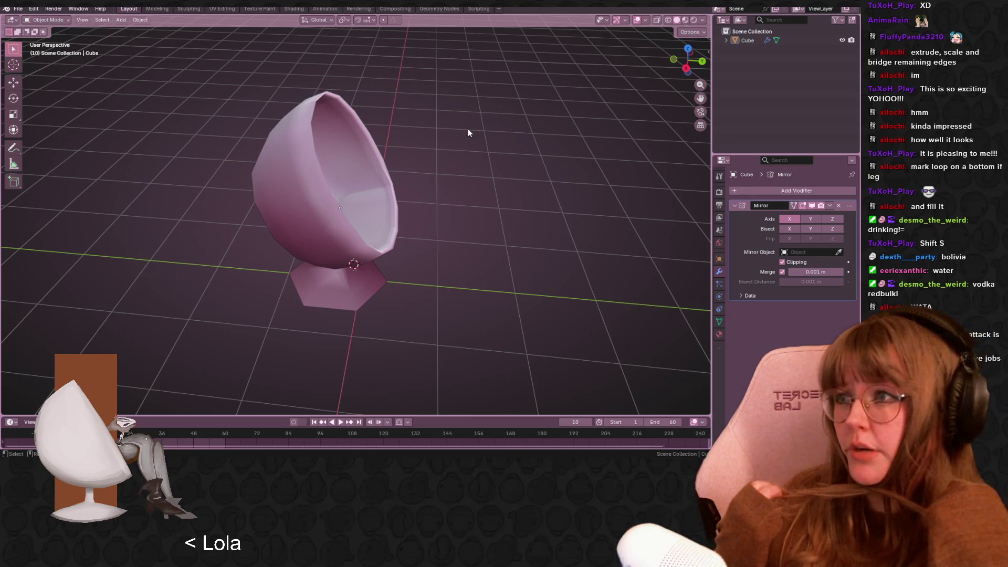
# Fill the base's outer hexagon loop with a single face
pyautogui.moveTo(261, 288)
pyautogui.mouseDown(button='middle')
pyautogui.moveTo(387, 157)
pyautogui.moveTo(348, 225)
pyautogui.moveTo(344, 266)
pyautogui.moveTo(383, 150)
pyautogui.moveTo(333, 217)
pyautogui.moveTo(387, 184)
pyautogui.mouseUp(button='middle')
pyautogui.press('Tab')
pyautogui.keyDown('alt'); pyautogui.click(333, 217); pyautogui.keyUp('alt')
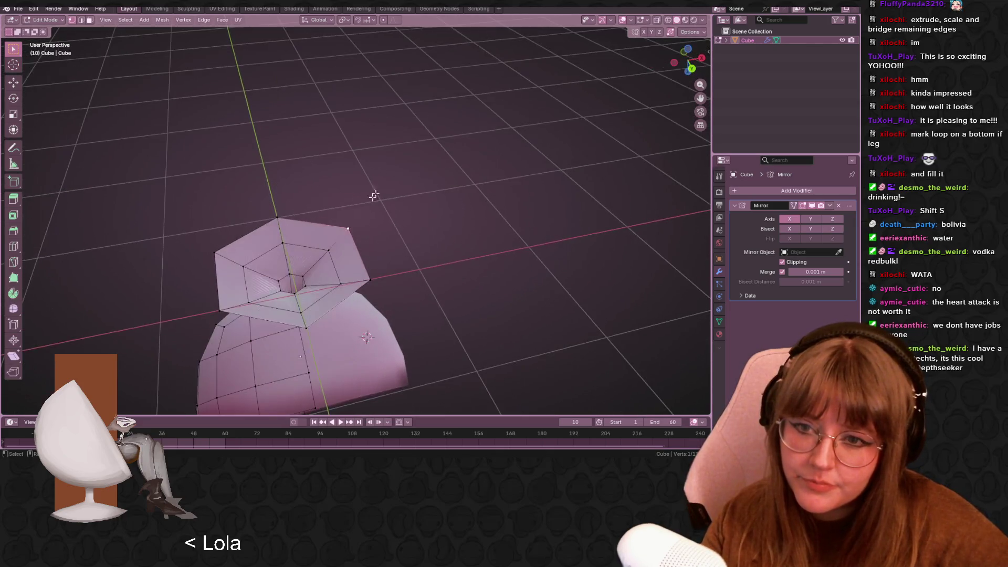
pyautogui.press('f')
pyautogui.moveTo(348, 227)
pyautogui.mouseDown(button='middle')
pyautogui.moveTo(484, 254)
pyautogui.moveTo(379, 252)
pyautogui.mouseUp(button='middle')
# Move one vertex of the hexagonal base to a new position
pyautogui.click(294, 197)
pyautogui.moveTo(294, 197); pyautogui.dragTo(400, 176, button='middle')
pyautogui.keyDown('shift'); pyautogui.click(269, 341); pyautogui.keyUp('shift')
pyautogui.click(437, 103)
pyautogui.moveTo(437, 104)
pyautogui.mouseDown(button='middle')
pyautogui.moveTo(441, 139)
pyautogui.moveTo(315, 189)
pyautogui.moveTo(264, 197)
pyautogui.moveTo(445, 187)
pyautogui.moveTo(441, 225)
pyautogui.moveTo(477, 180)
pyautogui.moveTo(412, 168)
pyautogui.moveTo(509, 164)
pyautogui.moveTo(558, 142)
pyautogui.moveTo(530, 187)
pyautogui.moveTo(499, 196)
pyautogui.moveTo(362, 183)
pyautogui.moveTo(389, 189)
pyautogui.moveTo(313, 156)
pyautogui.moveTo(357, 194)
pyautogui.mouseUp(button='middle')
pyautogui.scroll(3, 445, 186)
pyautogui.click(412, 168)
pyautogui.press('g')
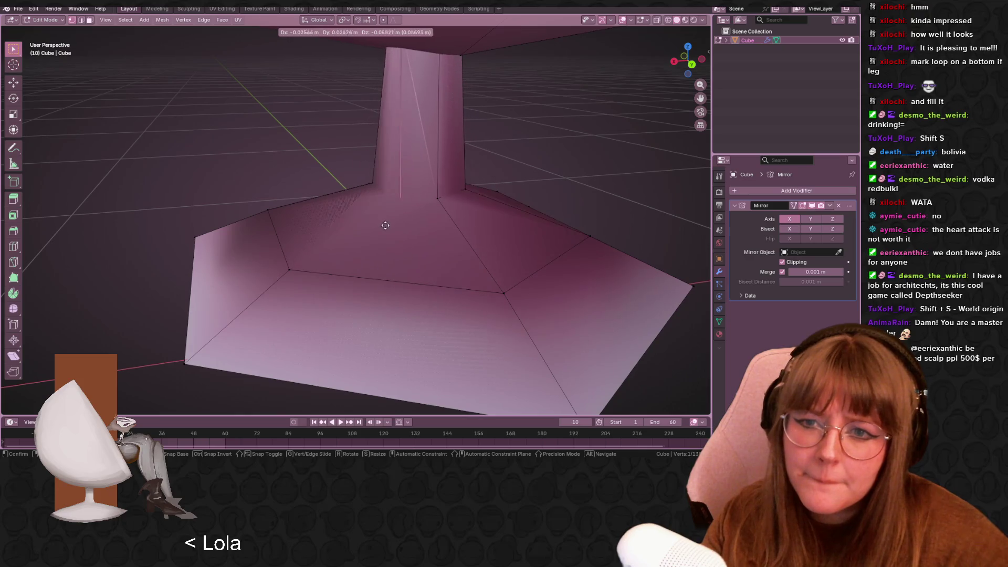
pyautogui.click(392, 178)
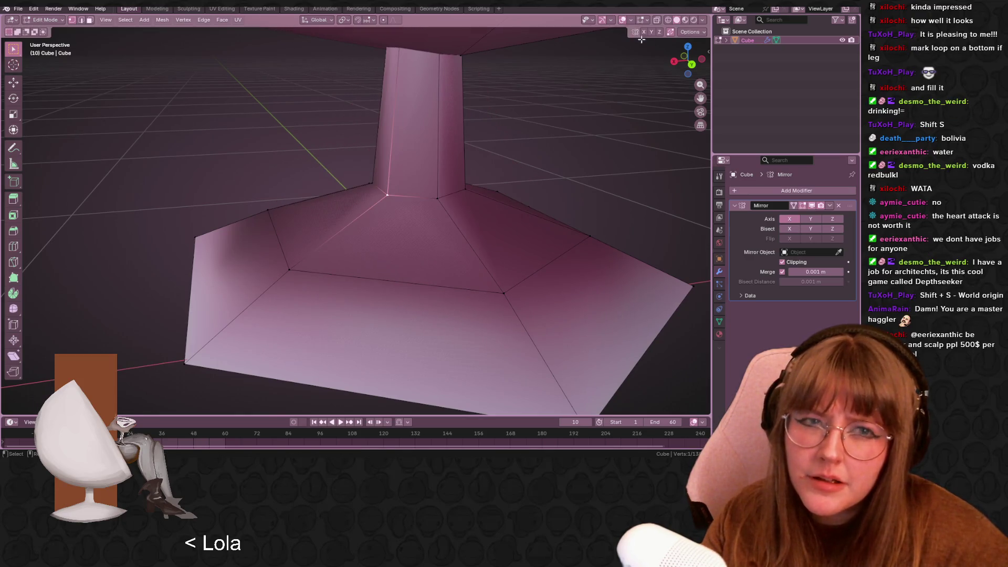
pyautogui.moveTo(643, 41)
pyautogui.mouseDown(button='middle')
pyautogui.moveTo(643, 29)
pyautogui.moveTo(546, 141)
pyautogui.moveTo(530, 97)
pyautogui.mouseUp(button='middle')
# Inspect the hexagonal base from below and turn off X-ray shading
pyautogui.click(338, 288)
pyautogui.click(417, 248)
pyautogui.moveTo(416, 248)
pyautogui.mouseDown(button='middle')
pyautogui.moveTo(448, 220)
pyautogui.moveTo(367, 374)
pyautogui.mouseUp(button='middle')
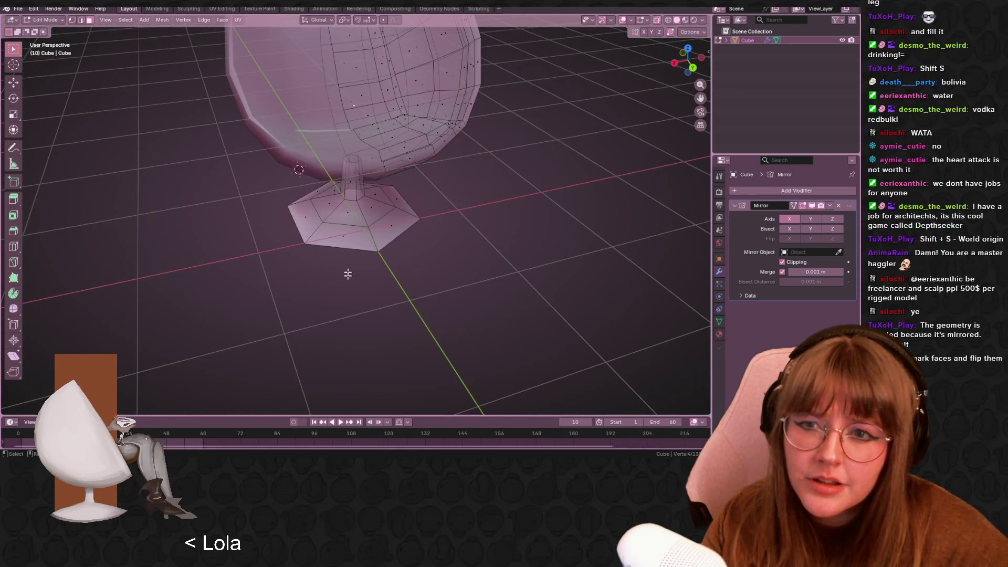
pyautogui.scroll(3, 367, 278)
pyautogui.moveTo(306, 222)
pyautogui.mouseDown(button='middle')
pyautogui.moveTo(401, 200)
pyautogui.moveTo(336, 149)
pyautogui.moveTo(288, 218)
pyautogui.mouseUp(button='middle')
pyautogui.keyDown('alt'); pyautogui.click(337, 117); pyautogui.keyUp('alt')
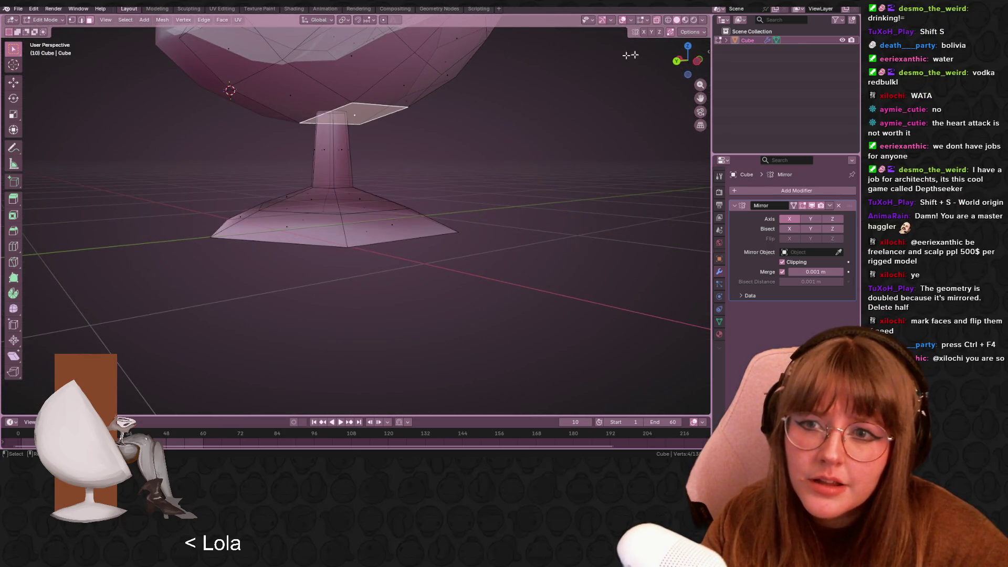
pyautogui.click(656, 20)
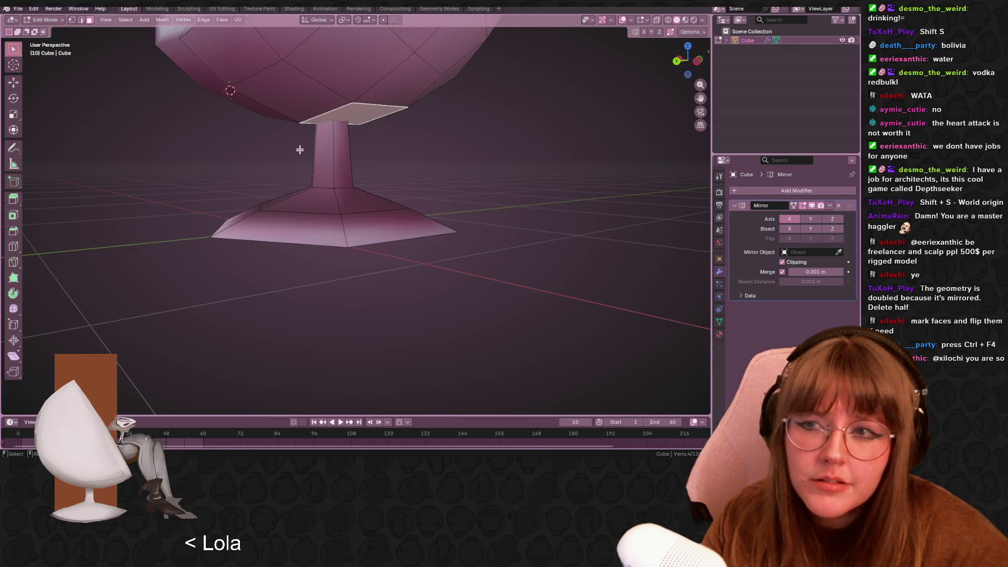
# Select the connected pedestal base and stem with Ctrl+L and inspect it
pyautogui.click(296, 202)
pyautogui.hotkey('ctrl', 'l')
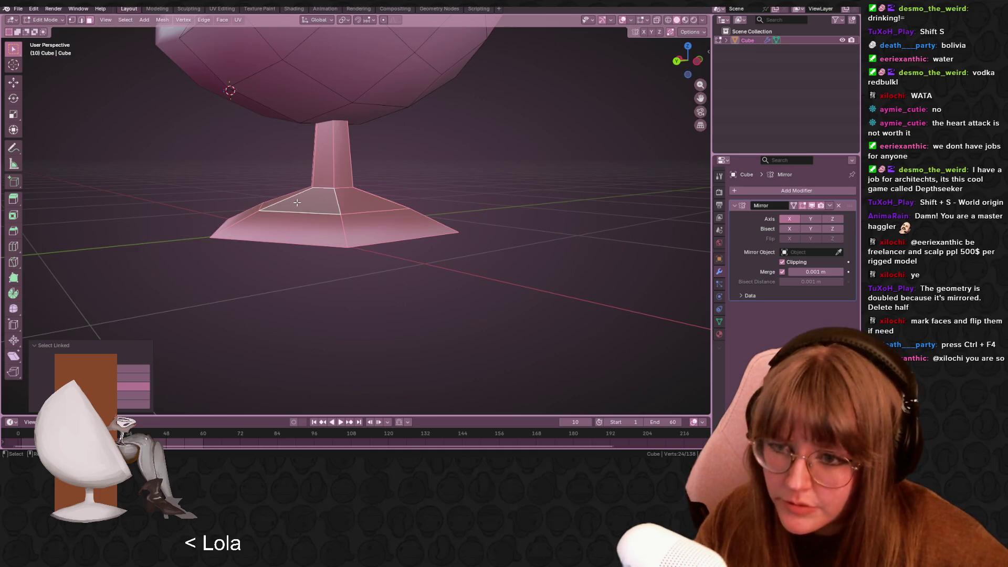
pyautogui.scroll(-5, 405, 341)
pyautogui.scroll(5, 405, 342)
pyautogui.moveTo(417, 261)
pyautogui.mouseDown(button='middle')
pyautogui.moveTo(515, 288)
pyautogui.moveTo(499, 220)
pyautogui.moveTo(449, 163)
pyautogui.mouseUp(button='middle')
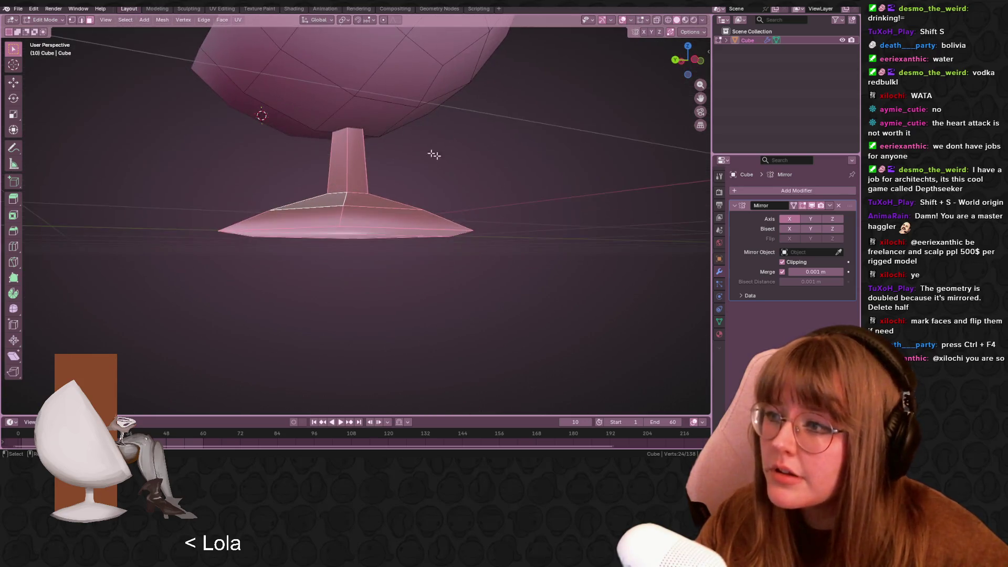
pyautogui.click(478, 210)
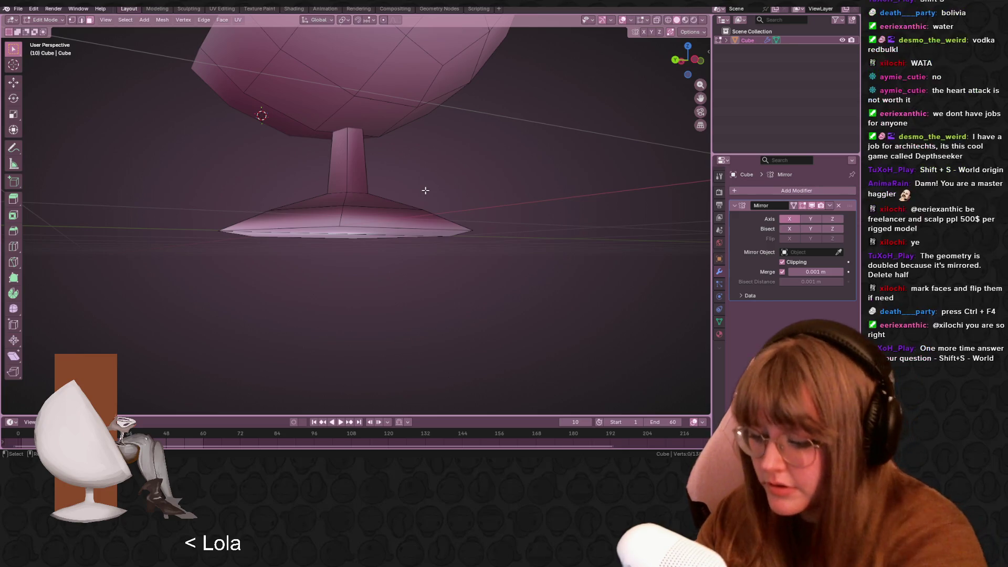
# Select the entire mesh and recalculate its normals to face outside
pyautogui.moveTo(425, 190)
pyautogui.mouseDown(button='middle')
pyautogui.moveTo(434, 241)
pyautogui.moveTo(391, 226)
pyautogui.moveTo(387, 240)
pyautogui.mouseUp(button='middle')
pyautogui.click(368, 261)
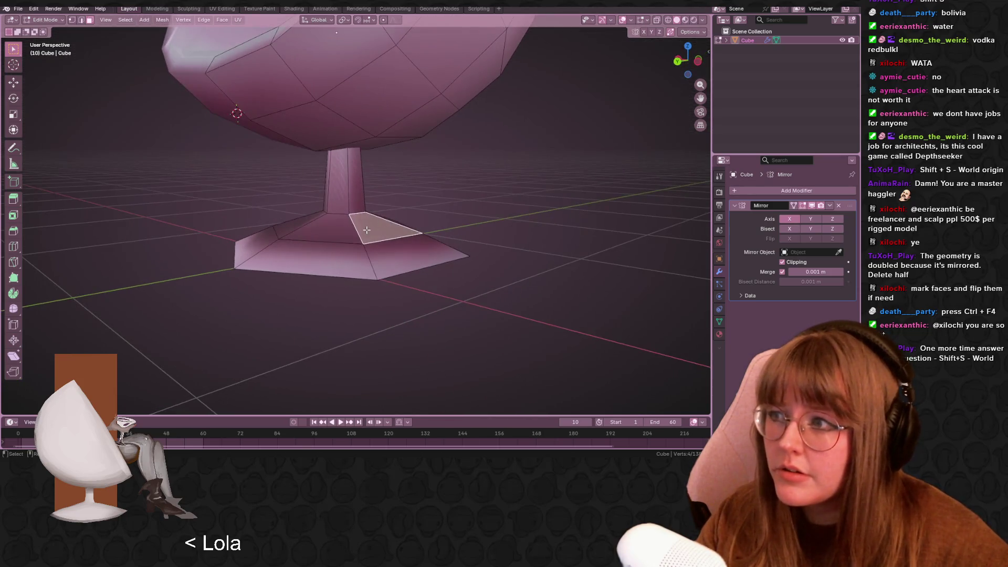
pyautogui.rightClick(387, 240)
pyautogui.press('a')
pyautogui.rightClick(378, 244)
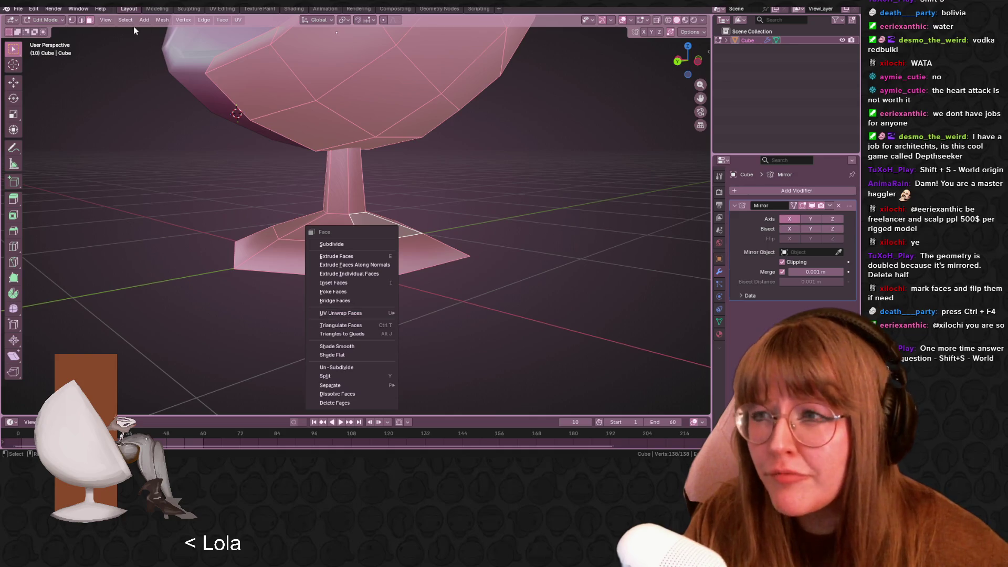
pyautogui.moveTo(135, 108); pyautogui.dragTo(156, 135, button='middle')
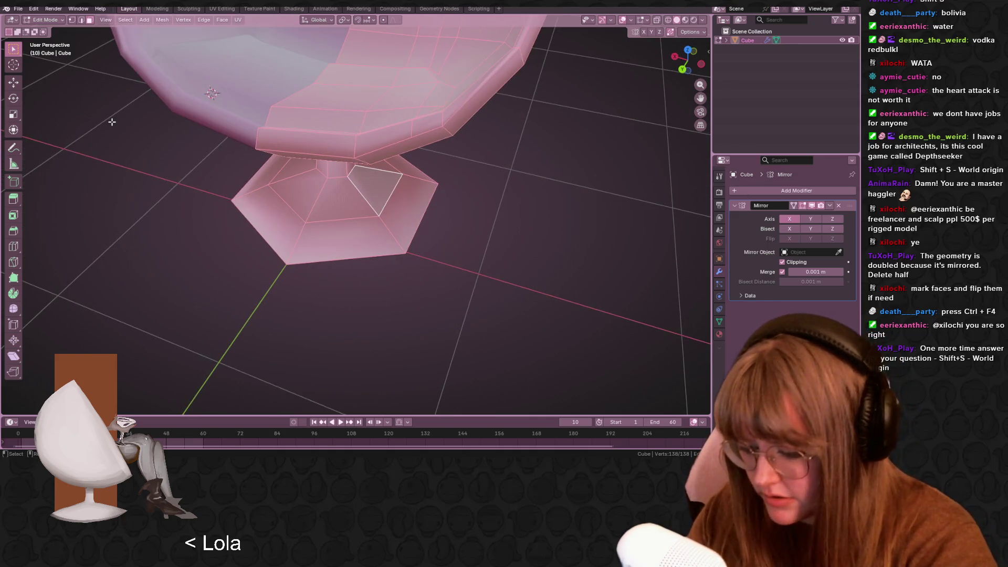
pyautogui.hotkey('shift', 'n')
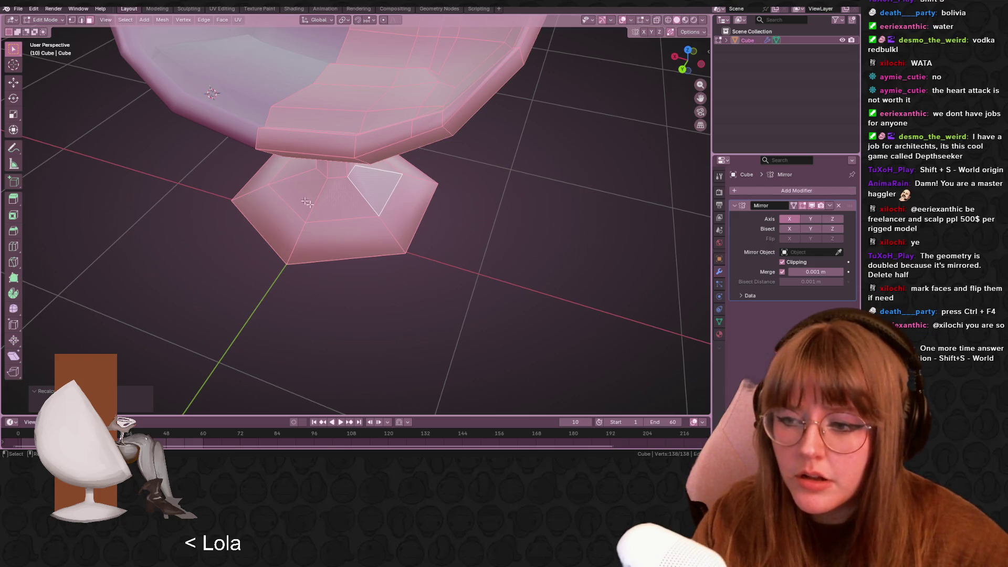
# Deselect all, check the stem's shading in Object Mode, then resume editing the base
pyautogui.hotkey('alt', 'a')
pyautogui.moveTo(280, 185)
pyautogui.mouseDown(button='middle')
pyautogui.moveTo(441, 220)
pyautogui.moveTo(378, 243)
pyautogui.moveTo(433, 242)
pyautogui.mouseUp(button='middle')
pyautogui.press('Tab')
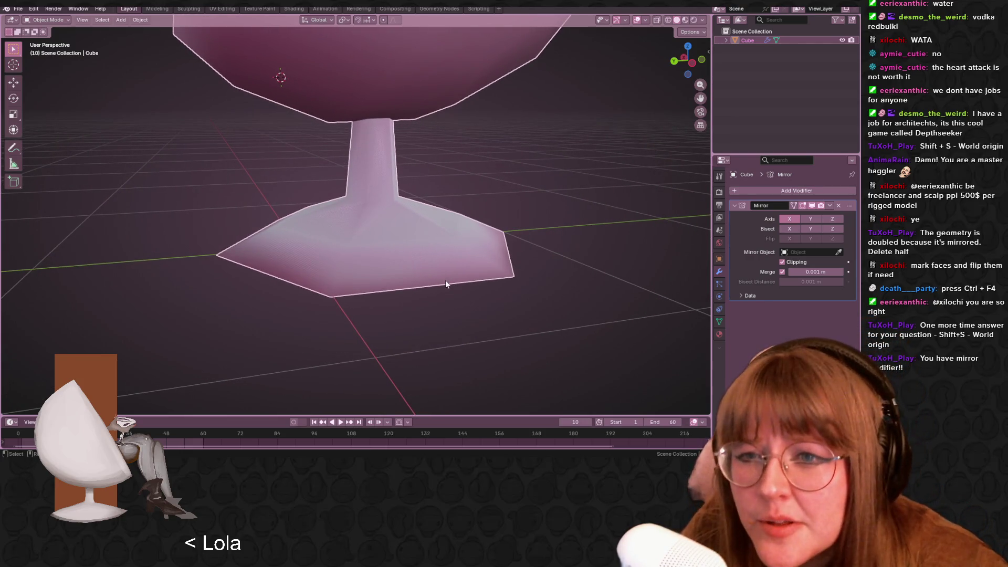
pyautogui.press('Tab')
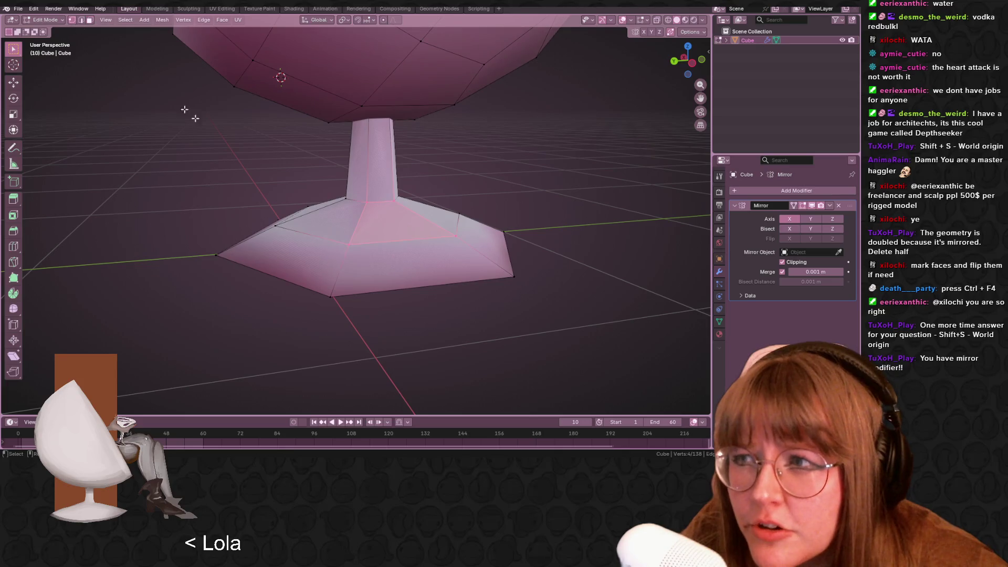
pyautogui.click(367, 208)
pyautogui.moveTo(367, 209)
pyautogui.mouseDown(button='middle')
pyautogui.moveTo(441, 173)
pyautogui.moveTo(475, 254)
pyautogui.moveTo(541, 242)
pyautogui.mouseUp(button='middle')
pyautogui.moveTo(629, 254)
pyautogui.mouseDown(button='middle')
pyautogui.moveTo(349, 232)
pyautogui.moveTo(180, 200)
pyautogui.moveTo(340, 162)
pyautogui.mouseUp(button='middle')
# In Back view with X-ray on, box-select the pedestal's left-half vertices and delete them
pyautogui.scroll(-6, 348, 232)
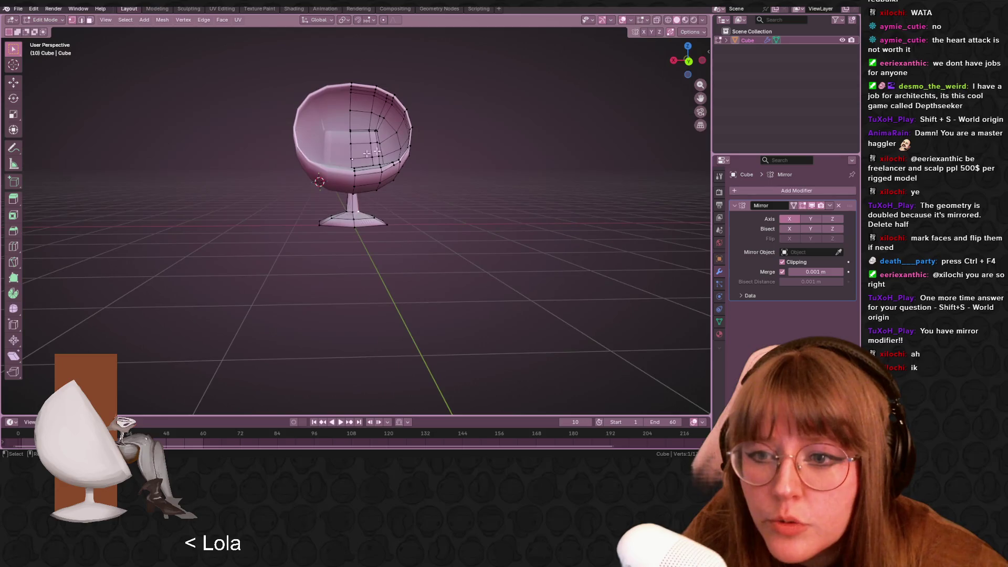
pyautogui.click(688, 61)
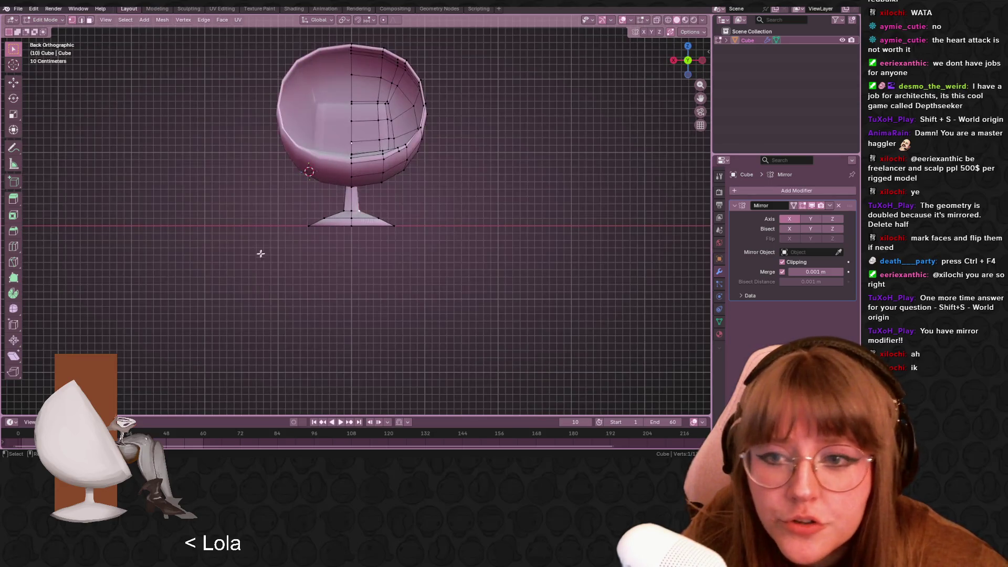
pyautogui.scroll(5, 285, 233)
pyautogui.click(657, 20)
pyautogui.moveTo(180, 186)
pyautogui.mouseDown()
pyautogui.moveTo(247, 236)
pyautogui.moveTo(307, 324)
pyautogui.moveTo(339, 323)
pyautogui.mouseUp()
pyautogui.moveTo(311, 109); pyautogui.dragTo(340, 139)
pyautogui.press('x')
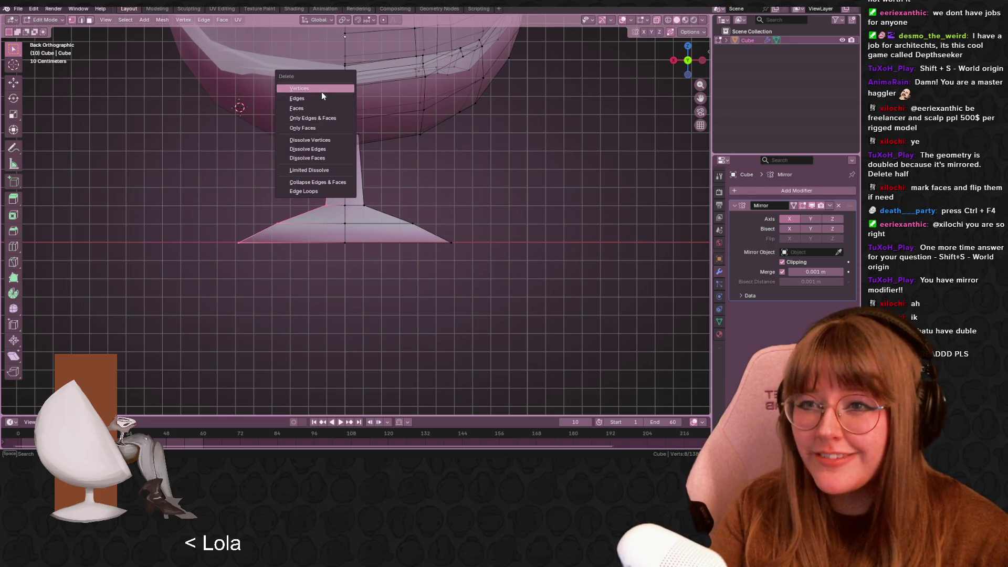
pyautogui.click(321, 92)
# Return to Object Mode and turn X-ray shading off
pyautogui.moveTo(321, 92); pyautogui.dragTo(509, 230, button='middle')
pyautogui.press('Tab')
pyautogui.click(656, 20)
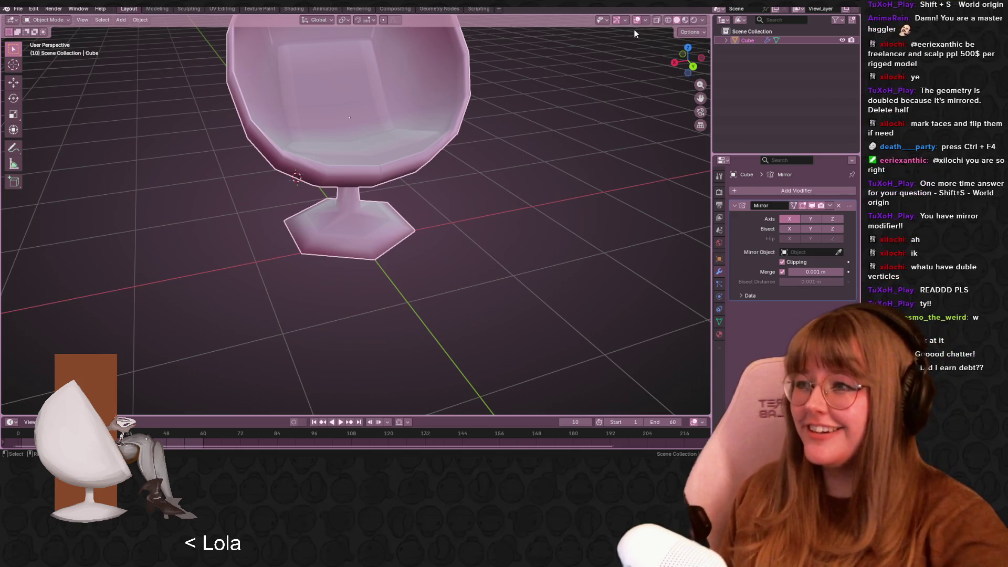
# Select a top-pedestal vertex, dismiss the Edge menu, and go back to Object Mode
pyautogui.moveTo(349, 311)
pyautogui.mouseDown(button='middle')
pyautogui.moveTo(552, 301)
pyautogui.moveTo(393, 248)
pyautogui.moveTo(479, 231)
pyautogui.moveTo(481, 261)
pyautogui.moveTo(555, 241)
pyautogui.moveTo(361, 239)
pyautogui.moveTo(398, 232)
pyautogui.moveTo(238, 217)
pyautogui.moveTo(360, 239)
pyautogui.mouseUp(button='middle')
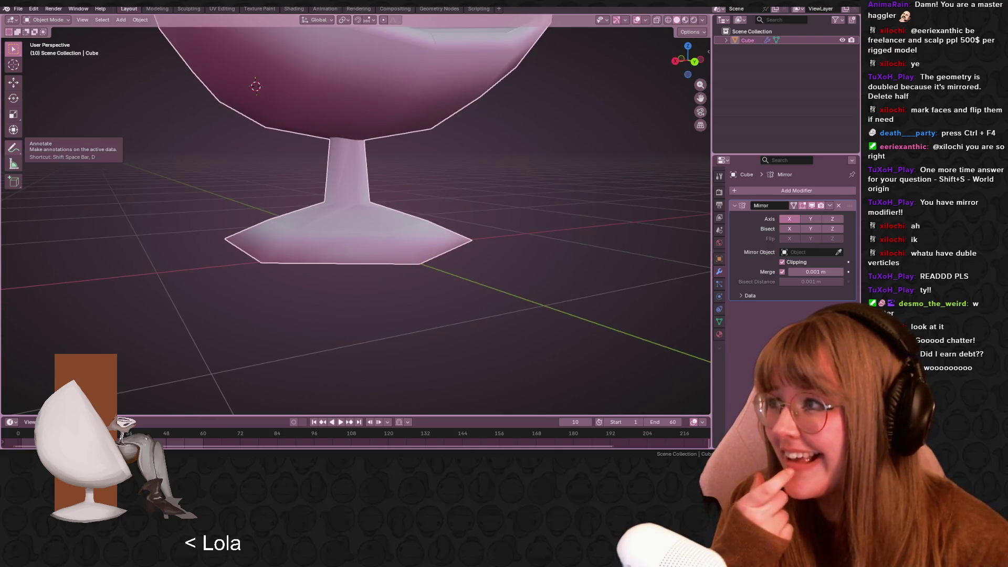
pyautogui.moveTo(48, 87)
pyautogui.mouseDown(button='middle')
pyautogui.moveTo(374, 134)
pyautogui.moveTo(370, 181)
pyautogui.mouseUp(button='middle')
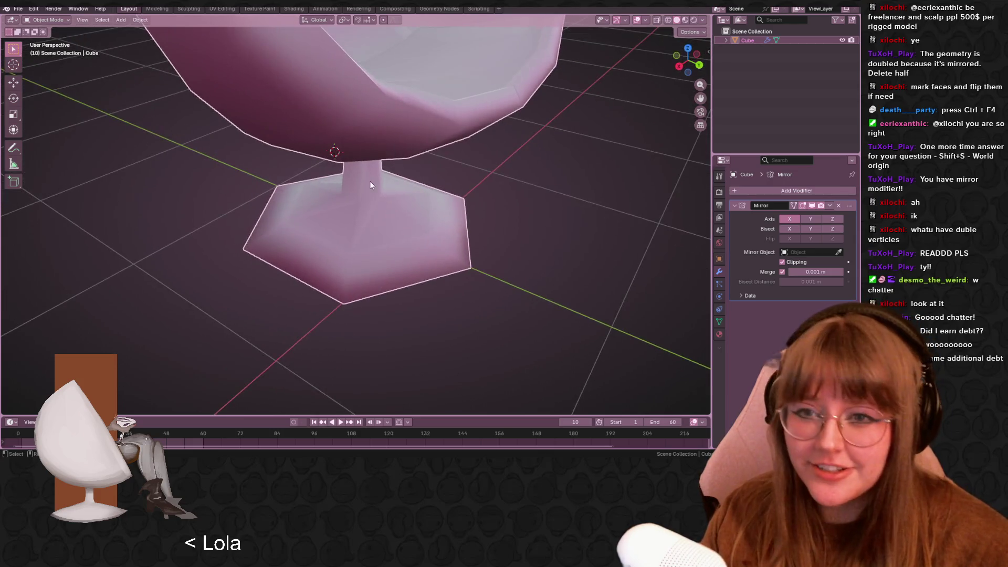
pyautogui.press('Tab')
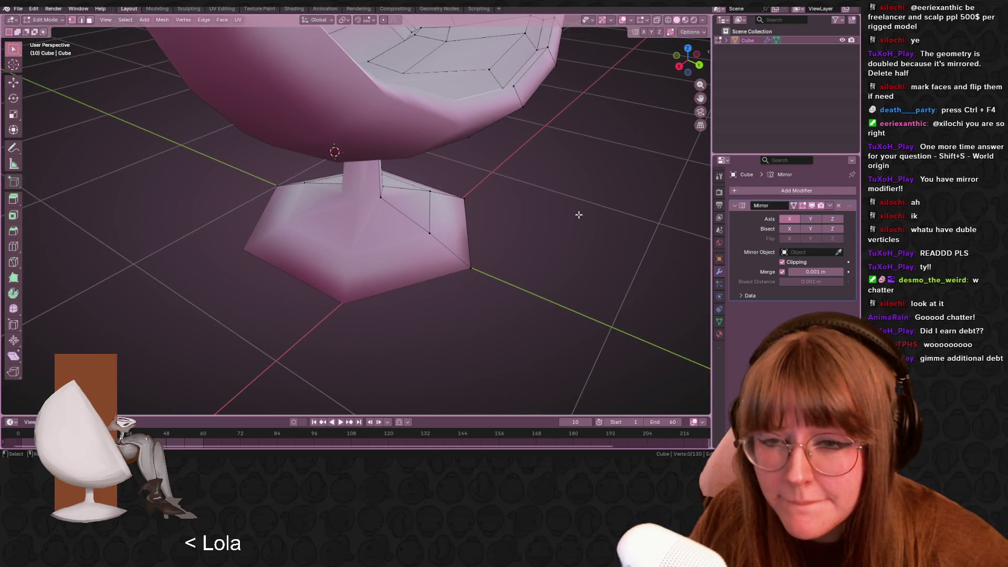
pyautogui.click(392, 202)
pyautogui.moveTo(393, 201)
pyautogui.mouseDown(button='middle')
pyautogui.moveTo(395, 189)
pyautogui.moveTo(395, 208)
pyautogui.mouseUp(button='middle')
pyautogui.keyDown('ctrl'); pyautogui.click(426, 203); pyautogui.keyUp('ctrl')
pyautogui.hotkey('ctrl', 'e')
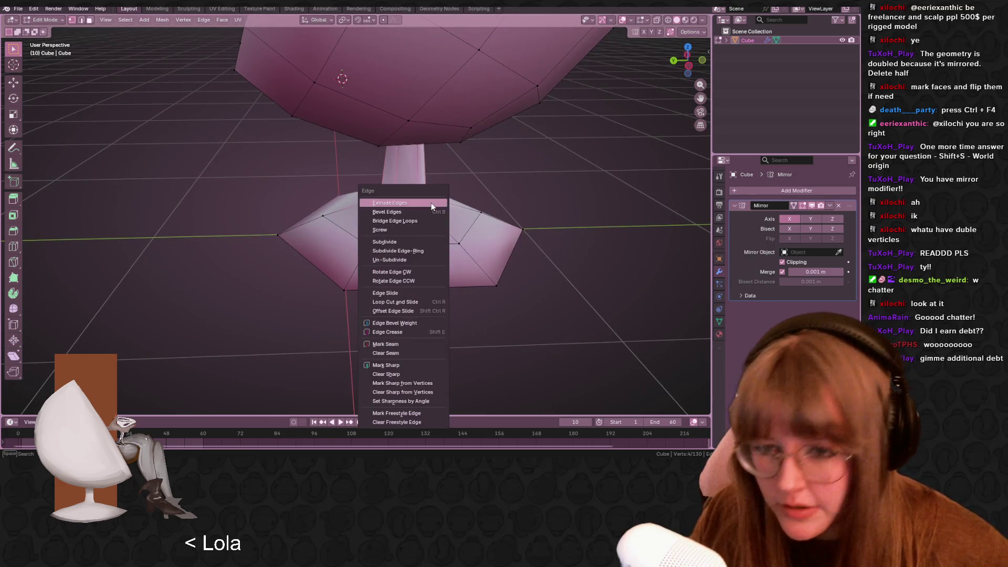
pyautogui.click(419, 367)
pyautogui.press('Tab')
pyautogui.moveTo(466, 341)
pyautogui.mouseDown(button='middle')
pyautogui.moveTo(408, 332)
pyautogui.moveTo(521, 307)
pyautogui.moveTo(528, 328)
pyautogui.moveTo(529, 273)
pyautogui.moveTo(550, 278)
pyautogui.mouseUp(button='middle')
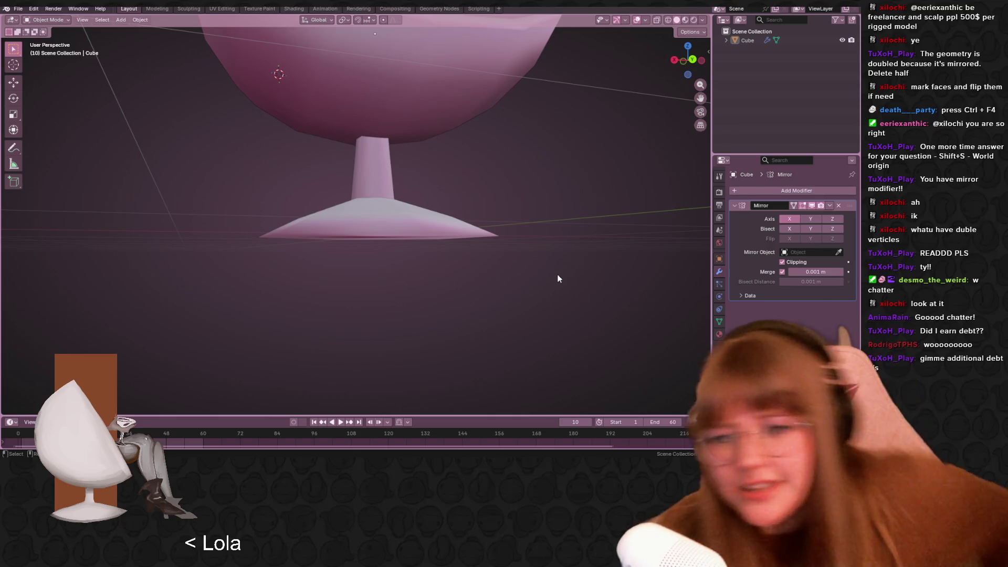
# Select the whole chair with A and Tab into Edit Mode
pyautogui.press('a')
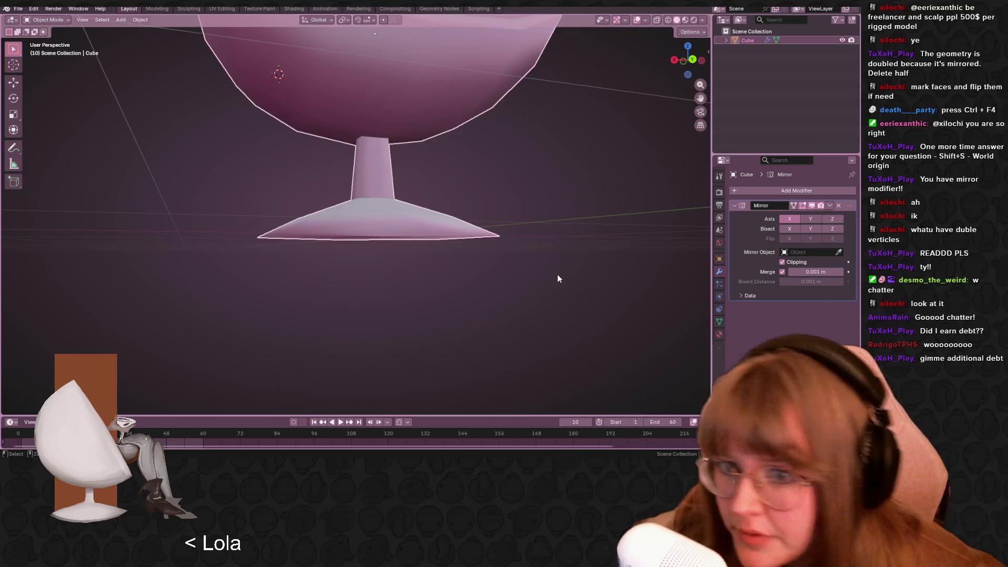
pyautogui.press('Tab')
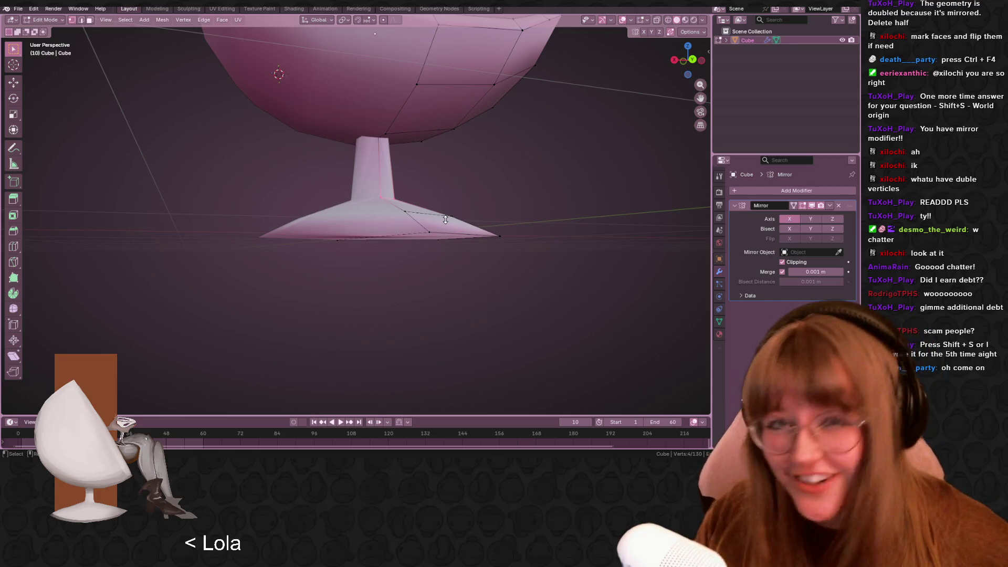
pyautogui.moveTo(540, 81)
pyautogui.mouseDown(button='middle')
pyautogui.moveTo(587, 113)
pyautogui.moveTo(578, 156)
pyautogui.moveTo(558, 160)
pyautogui.moveTo(472, 118)
pyautogui.mouseUp(button='middle')
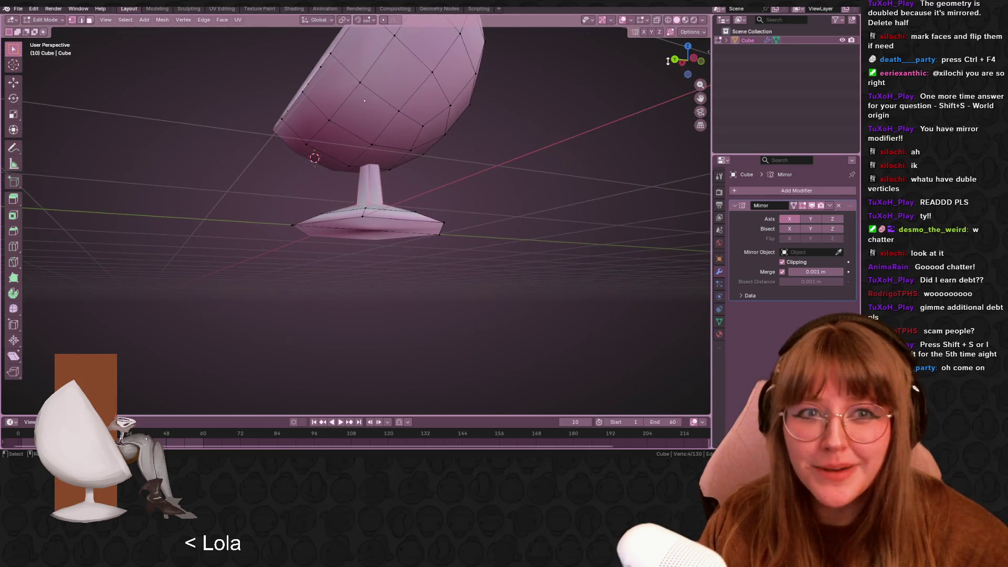
pyautogui.moveTo(271, 74); pyautogui.dragTo(326, 14, button='middle')
pyautogui.scroll(-3, 574, 196)
pyautogui.moveTo(565, 203); pyautogui.dragTo(551, 166, button='middle')
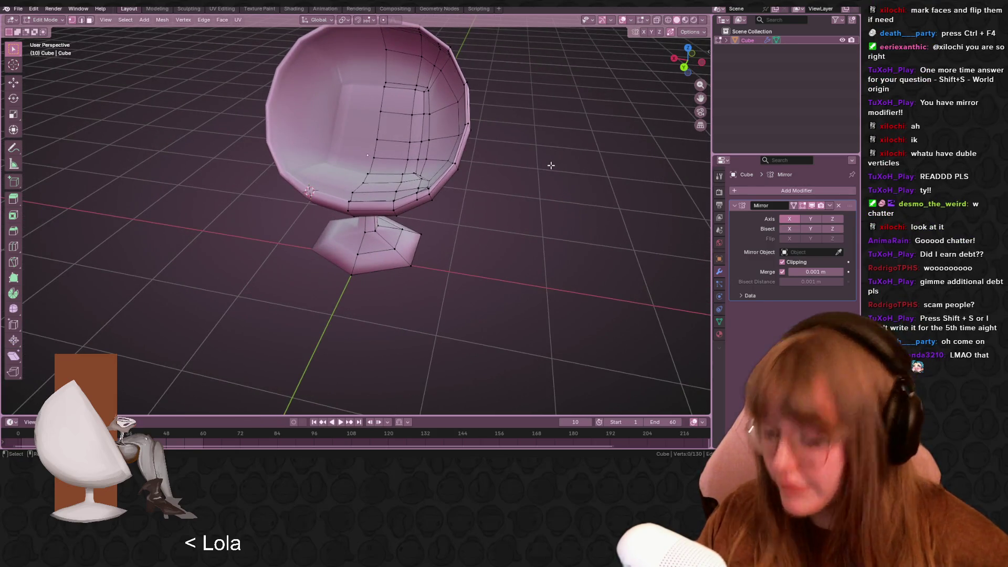
pyautogui.hotkey('shift', 's')
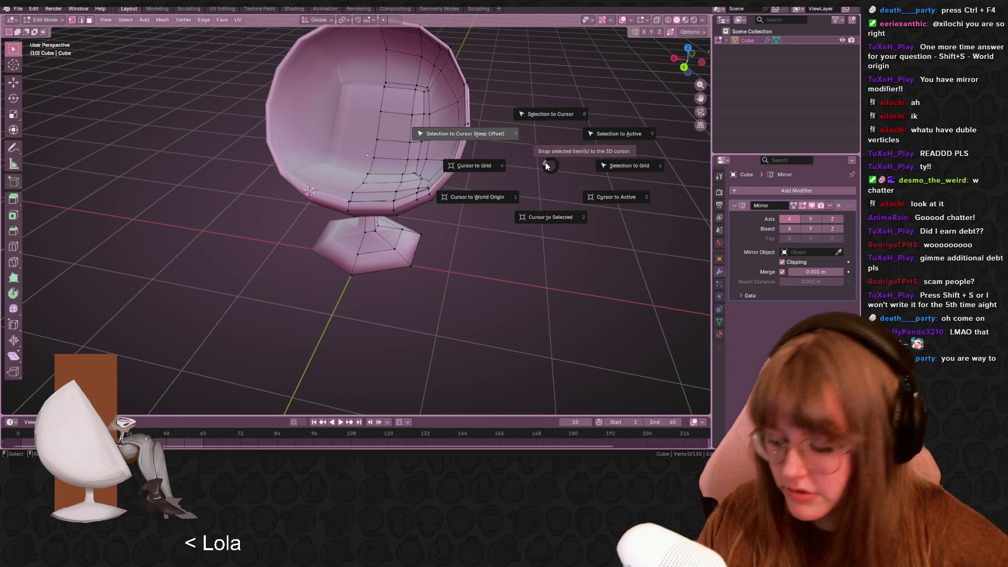
pyautogui.press('Escape')
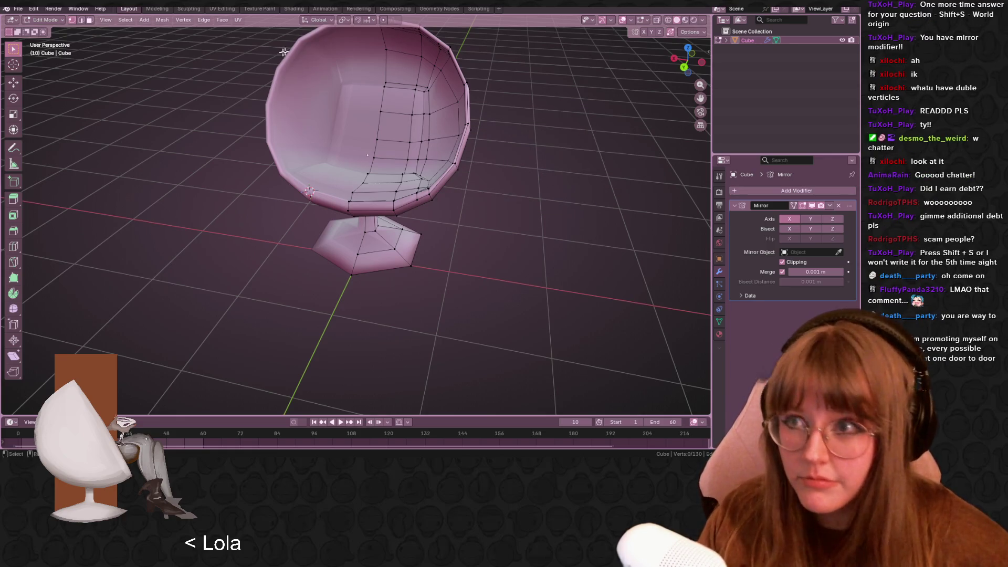
pyautogui.moveTo(162, 113); pyautogui.dragTo(196, 129, button='middle')
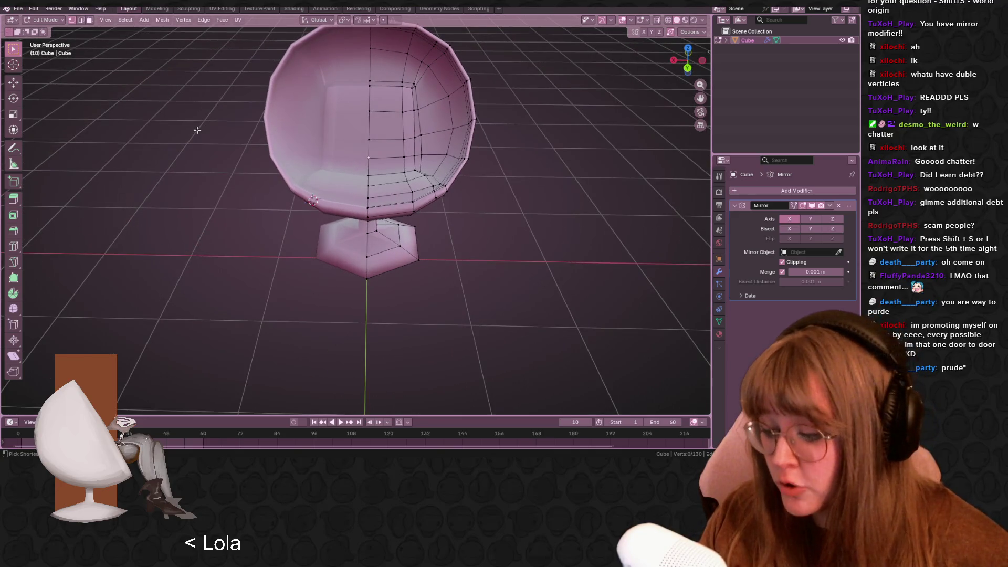
pyautogui.hotkey('ctrl', 's')
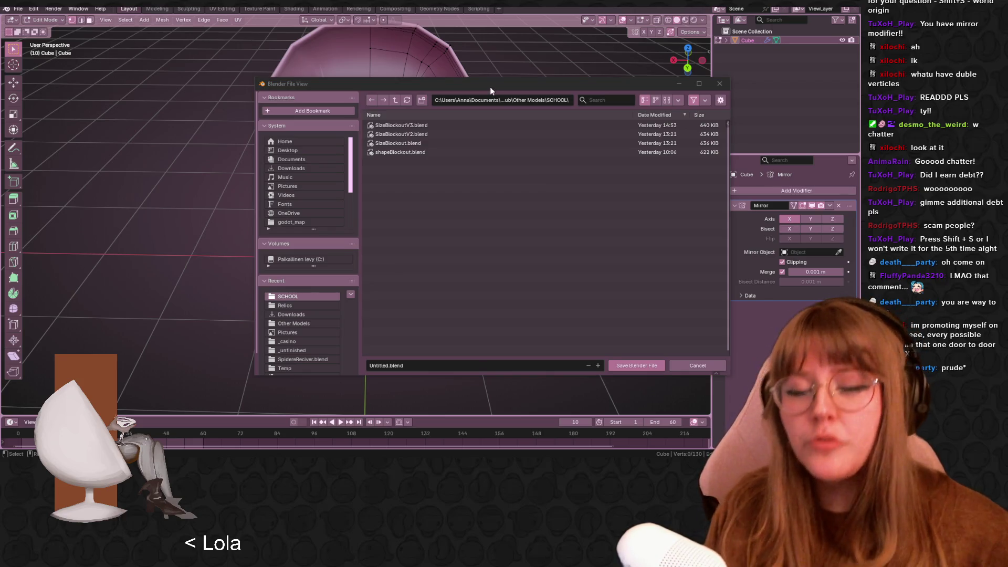
# Move the save file window out of the way
pyautogui.moveTo(508, 87)
pyautogui.mouseDown()
pyautogui.moveTo(0, 126)
pyautogui.moveTo(79, 166)
pyautogui.moveTo(0, 192)
pyautogui.moveTo(0, 315)
pyautogui.mouseUp()
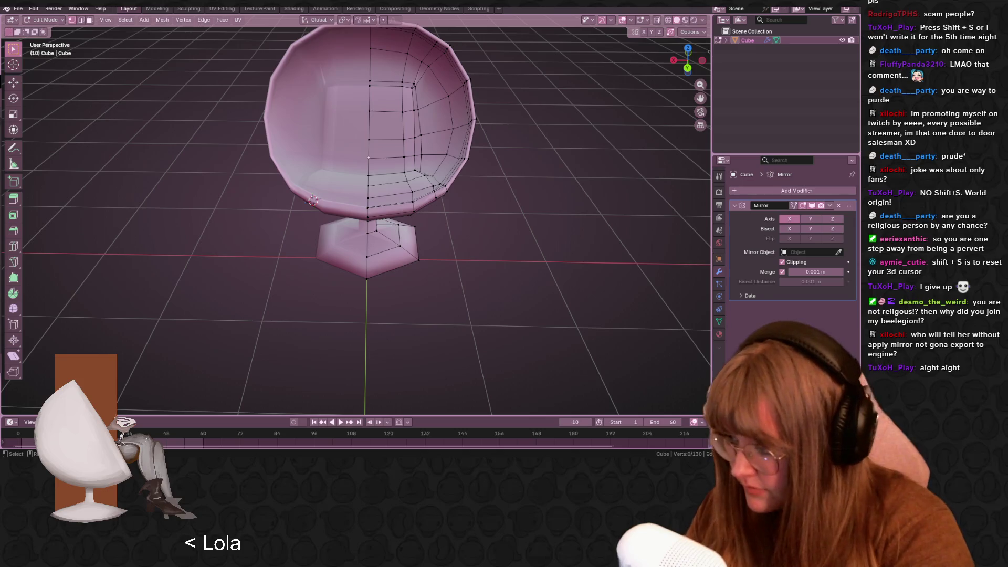
pyautogui.hotkey('ctrl', 's')
pyautogui.moveTo(596, 140)
pyautogui.mouseDown(button='middle')
pyautogui.moveTo(588, 222)
pyautogui.moveTo(406, 230)
pyautogui.moveTo(429, 236)
pyautogui.mouseUp(button='middle')
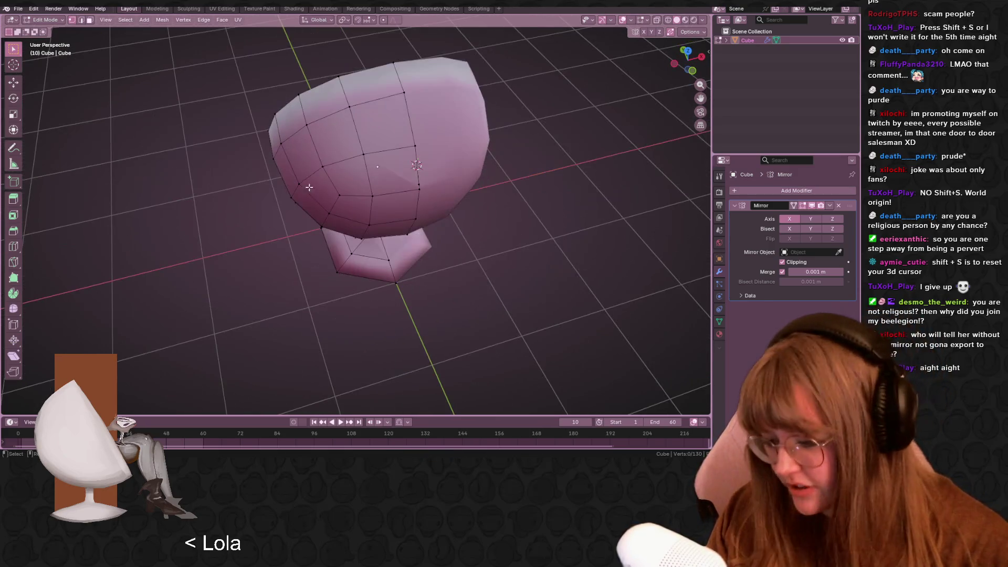
pyautogui.moveTo(310, 241)
pyautogui.mouseDown(button='middle')
pyautogui.moveTo(519, 252)
pyautogui.moveTo(530, 270)
pyautogui.moveTo(517, 250)
pyautogui.moveTo(515, 292)
pyautogui.moveTo(493, 294)
pyautogui.moveTo(535, 301)
pyautogui.mouseUp(button='middle')
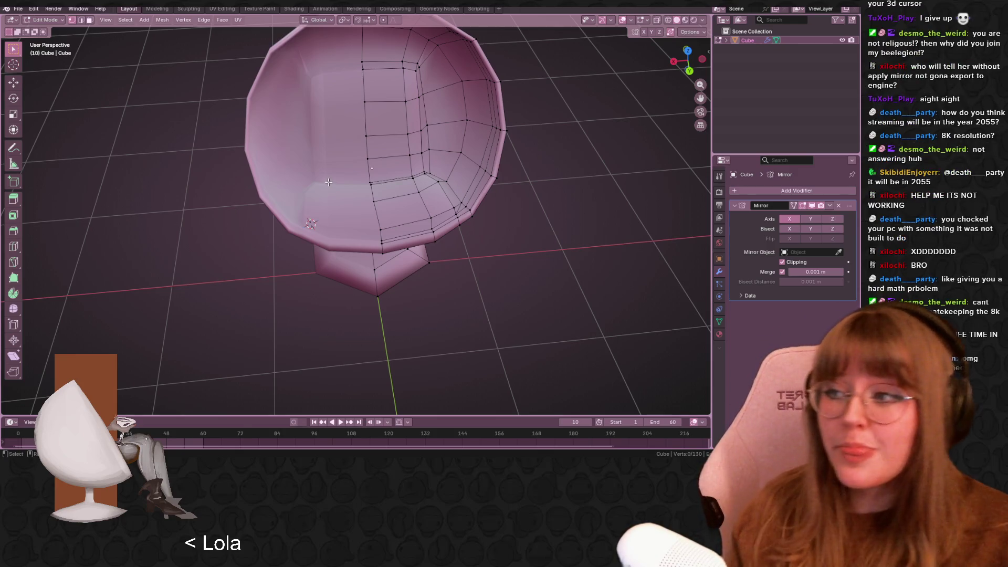
pyautogui.moveTo(330, 182)
pyautogui.mouseDown(button='middle')
pyautogui.moveTo(461, 196)
pyautogui.moveTo(471, 148)
pyautogui.moveTo(417, 173)
pyautogui.moveTo(400, 107)
pyautogui.moveTo(401, 177)
pyautogui.moveTo(450, 163)
pyautogui.moveTo(467, 182)
pyautogui.moveTo(449, 103)
pyautogui.moveTo(518, 352)
pyautogui.moveTo(508, 274)
pyautogui.moveTo(471, 162)
pyautogui.moveTo(398, 131)
pyautogui.moveTo(411, 146)
pyautogui.moveTo(384, 108)
pyautogui.moveTo(388, 96)
pyautogui.moveTo(360, 92)
pyautogui.moveTo(374, 91)
pyautogui.moveTo(429, 126)
pyautogui.moveTo(465, 94)
pyautogui.mouseUp(button='middle')
pyautogui.click(397, 117)
pyautogui.scroll(6, 418, 173)
pyautogui.scroll(2, 388, 97)
# Alt-select edge loops along the opening's top, inner bowl and side
pyautogui.hotkey('alt', 'shift')
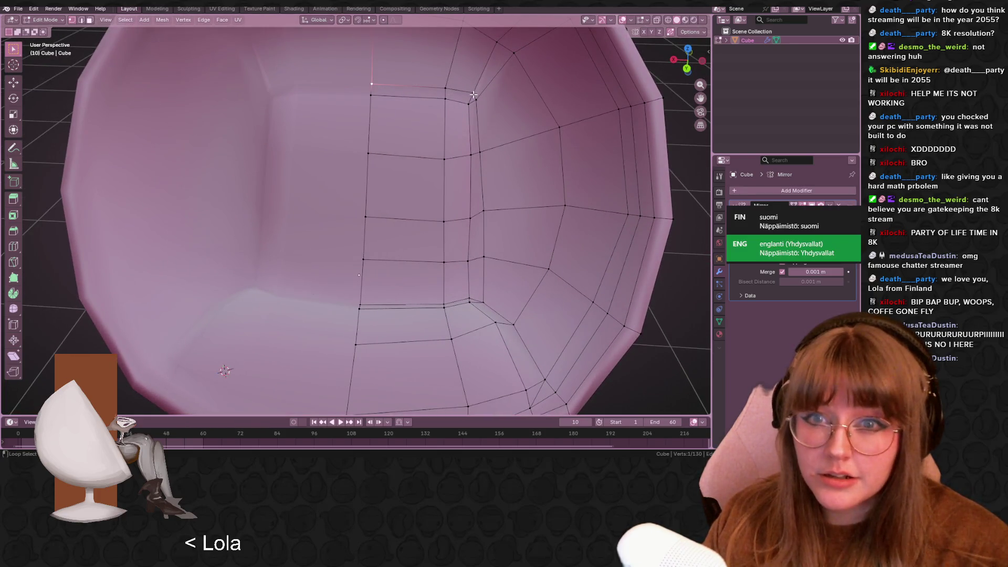
pyautogui.keyDown('alt'); pyautogui.click(473, 97); pyautogui.keyUp('alt')
pyautogui.keyDown('alt'); pyautogui.click(479, 99); pyautogui.keyUp('alt')
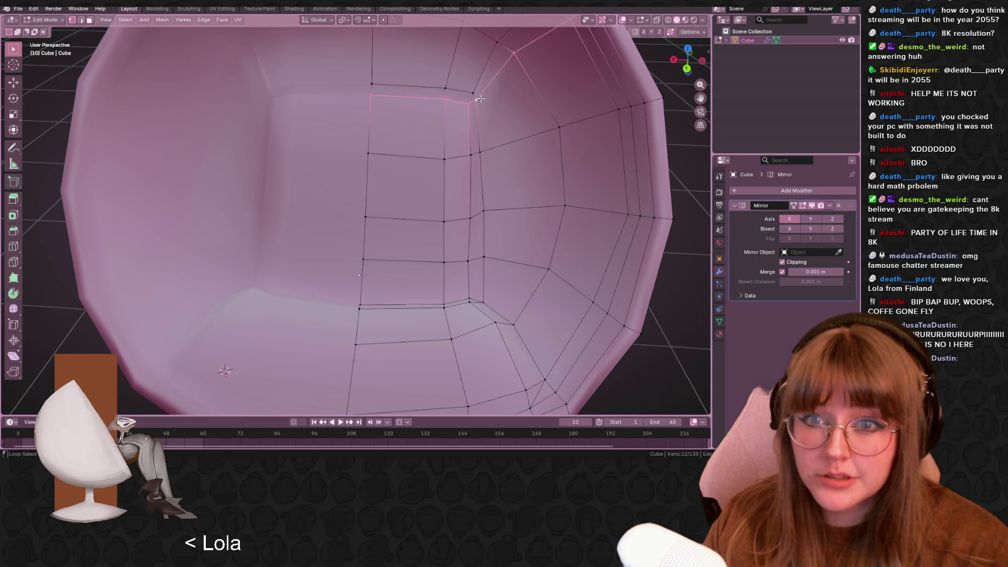
pyautogui.keyDown('alt'); pyautogui.click(483, 152); pyautogui.keyUp('alt')
pyautogui.keyDown('alt'); pyautogui.click(492, 215); pyautogui.keyUp('alt')
pyautogui.keyDown('alt'); pyautogui.click(489, 251); pyautogui.keyUp('alt')
pyautogui.keyDown('alt'); pyautogui.click(485, 255); pyautogui.keyUp('alt')
pyautogui.keyDown('alt'); pyautogui.click(485, 254); pyautogui.keyUp('alt')
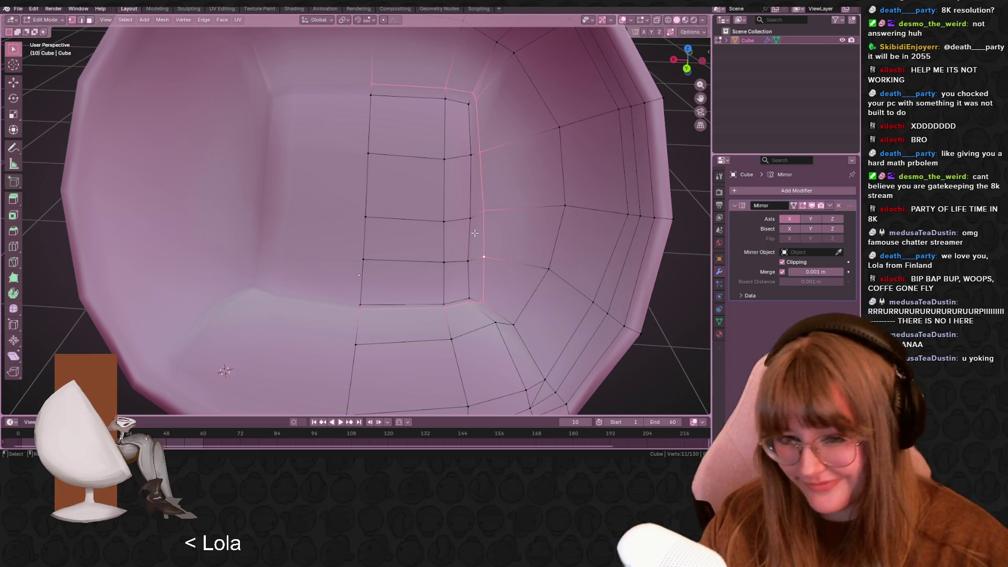
# Refine the opening outline's bottom edges and mark the selected edges sharp
pyautogui.moveTo(475, 232)
pyautogui.mouseDown(button='middle')
pyautogui.moveTo(498, 310)
pyautogui.moveTo(475, 283)
pyautogui.moveTo(462, 286)
pyautogui.mouseUp(button='middle')
pyautogui.keyDown('shift'); pyautogui.click(460, 286); pyautogui.keyUp('shift')
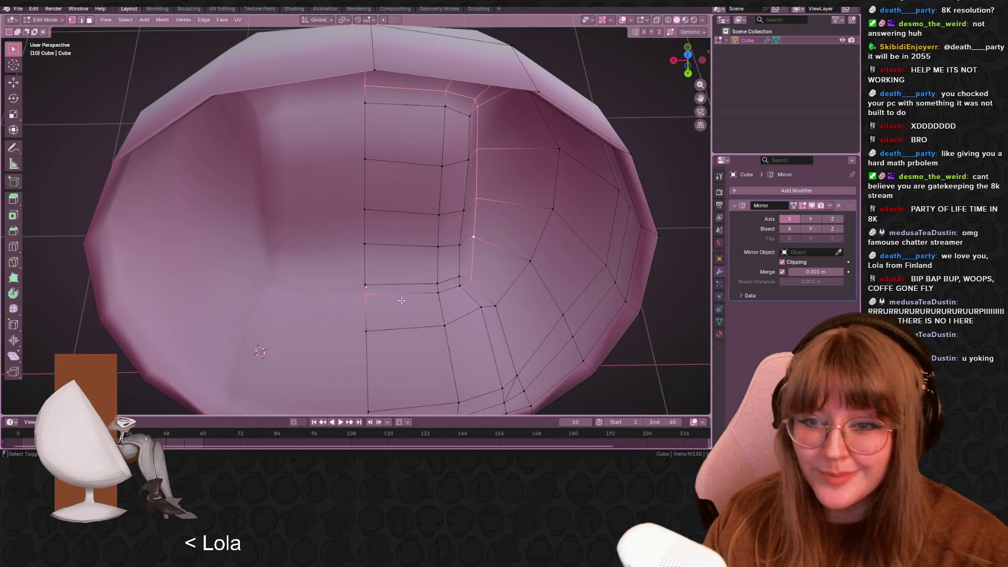
pyautogui.keyDown('shift'); pyautogui.click(438, 284); pyautogui.keyUp('shift')
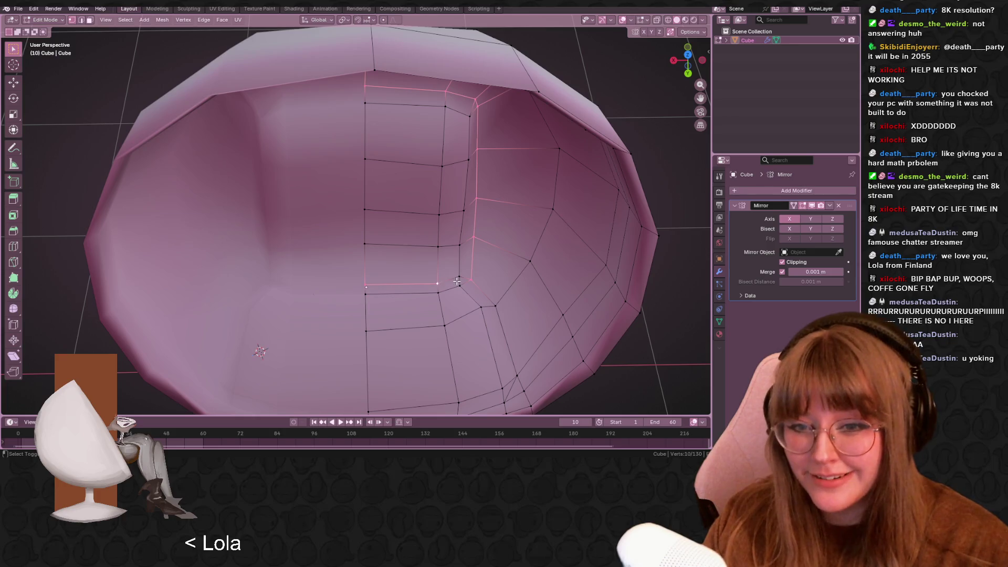
pyautogui.keyDown('shift'); pyautogui.click(459, 276); pyautogui.keyUp('shift')
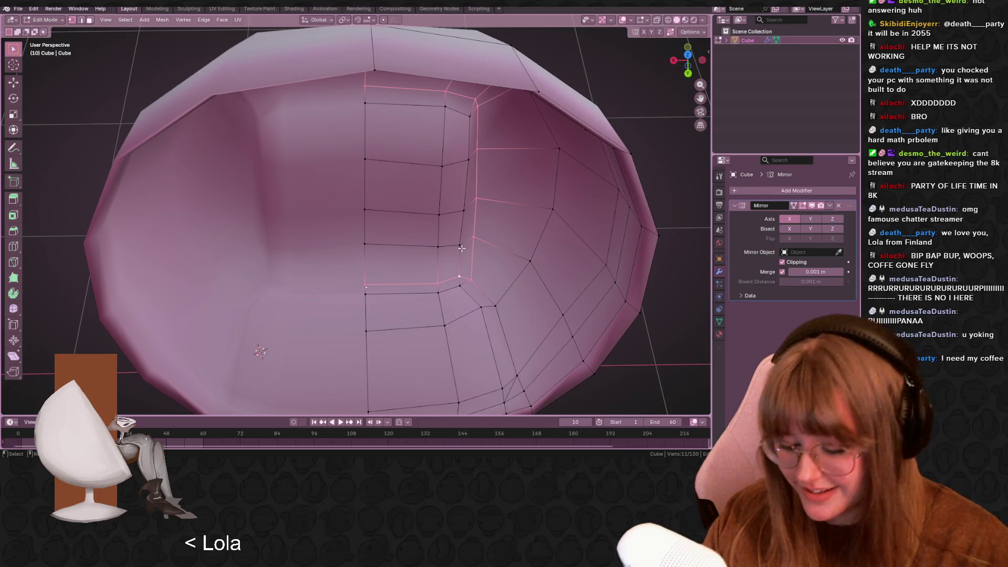
pyautogui.hotkey('ctrl', 'e')
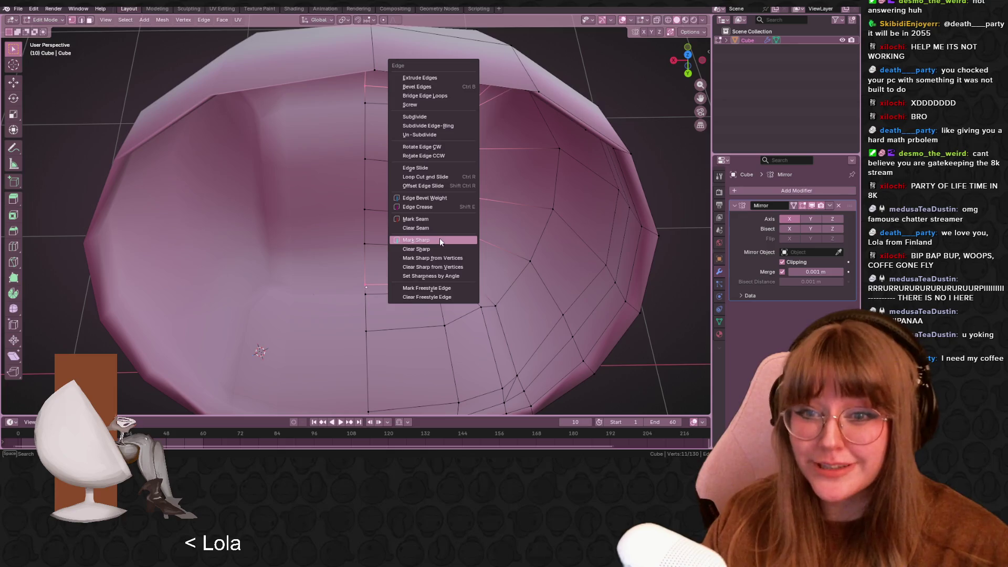
pyautogui.click(440, 240)
pyautogui.moveTo(439, 241)
pyautogui.mouseDown(button='middle')
pyautogui.moveTo(483, 275)
pyautogui.moveTo(609, 131)
pyautogui.moveTo(558, 208)
pyautogui.mouseUp(button='middle')
# Select a single vertex and switch to an axis-aligned orthographic view
pyautogui.click(483, 275)
pyautogui.click(689, 70)
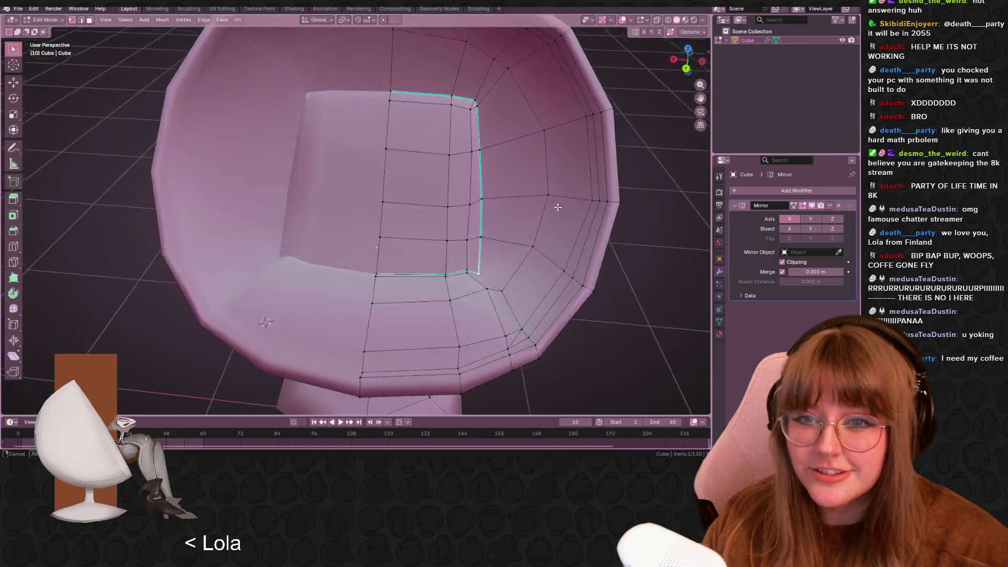
pyautogui.press('KP_5')
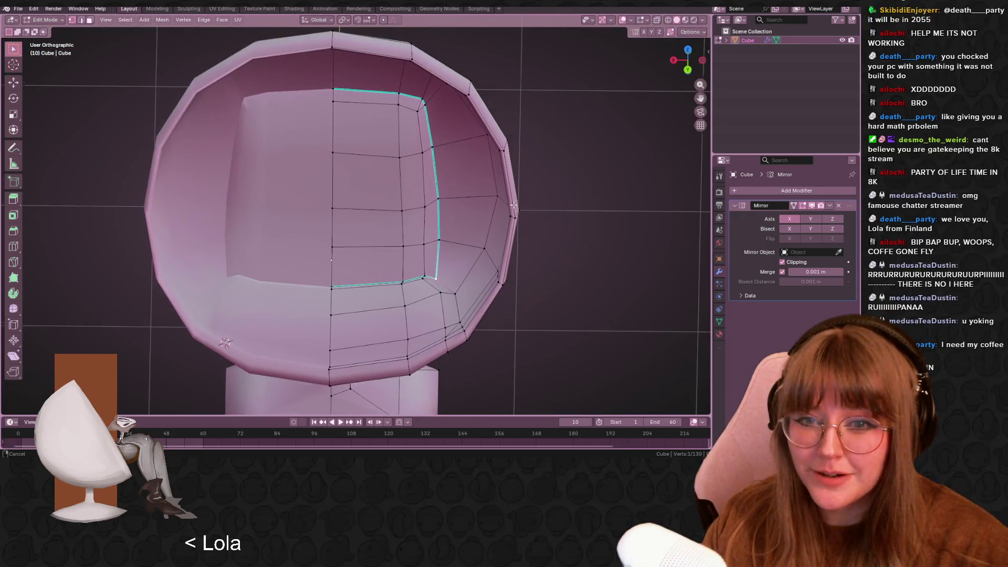
# Briefly hide and unhide geometry, then nudge a vertex along the opening
pyautogui.press('h')
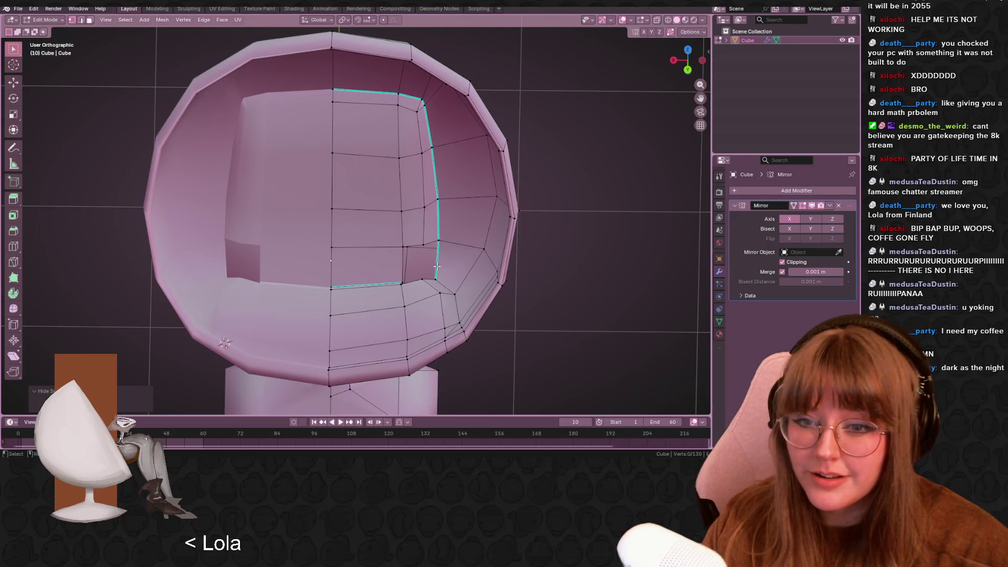
pyautogui.hotkey('alt', 'h')
pyautogui.scroll(5, 451, 279)
pyautogui.press('g')
pyautogui.click(487, 315)
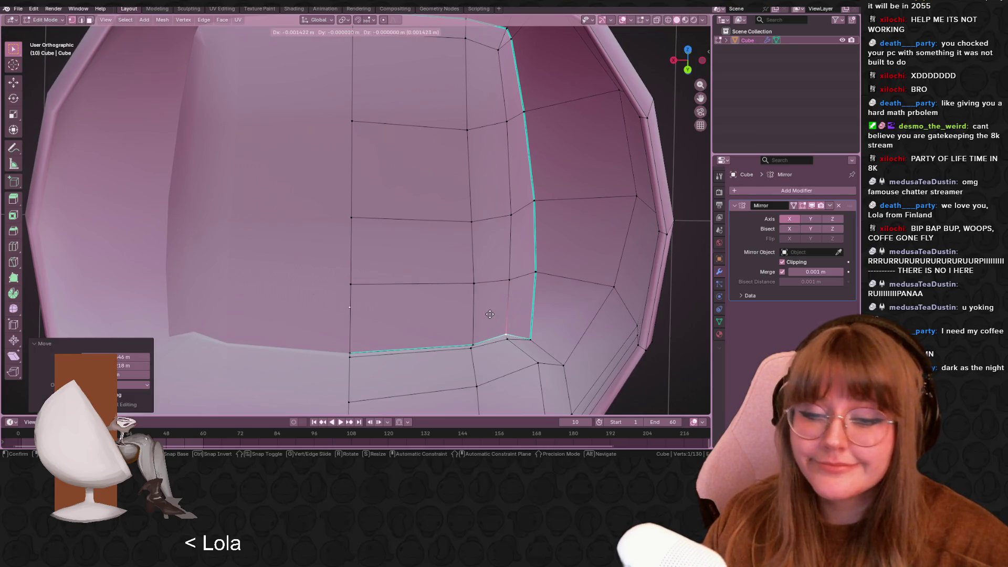
pyautogui.click(515, 333)
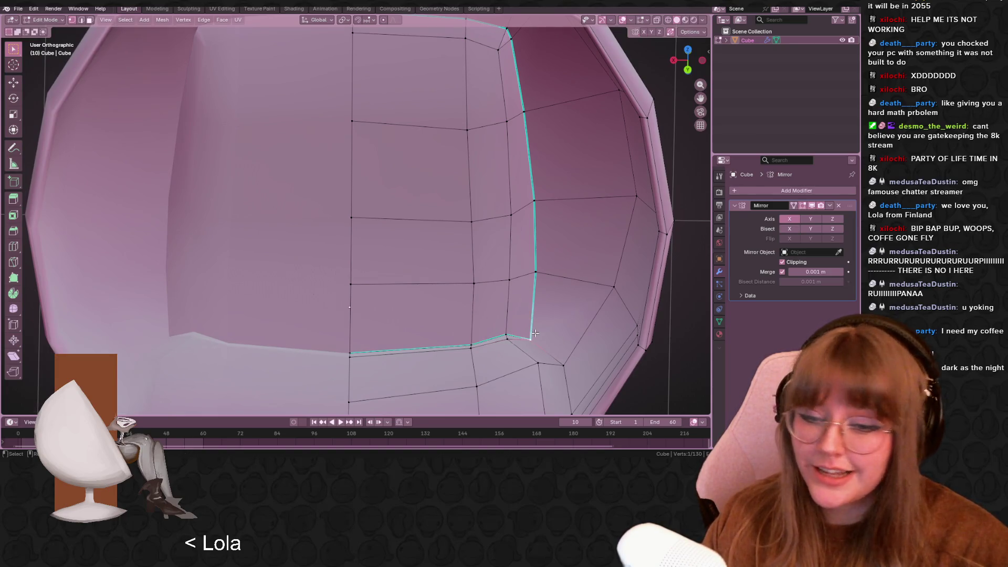
# Move the opening's right-edge vertices inward and return to Object Mode
pyautogui.click(536, 313)
pyautogui.press('g')
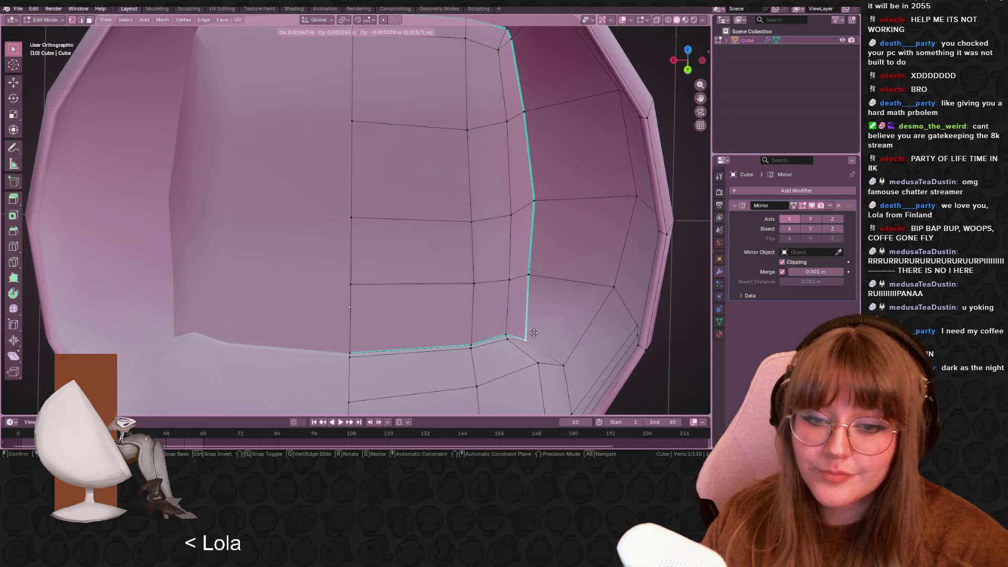
pyautogui.click(525, 212)
pyautogui.scroll(-1, 517, 115)
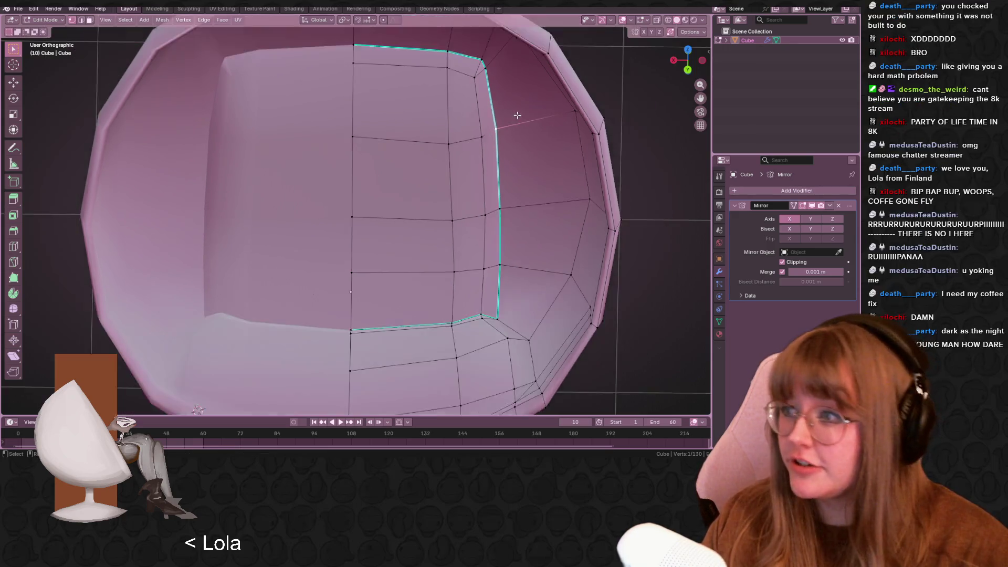
pyautogui.scroll(-4, 517, 115)
pyautogui.press('Tab')
pyautogui.moveTo(518, 115)
pyautogui.mouseDown(button='middle')
pyautogui.moveTo(523, 146)
pyautogui.moveTo(495, 113)
pyautogui.moveTo(486, 184)
pyautogui.moveTo(515, 181)
pyautogui.moveTo(525, 125)
pyautogui.moveTo(626, 125)
pyautogui.moveTo(474, 168)
pyautogui.moveTo(480, 140)
pyautogui.moveTo(646, 124)
pyautogui.moveTo(496, 176)
pyautogui.moveTo(524, 99)
pyautogui.moveTo(504, 131)
pyautogui.moveTo(575, 123)
pyautogui.moveTo(398, 235)
pyautogui.moveTo(508, 168)
pyautogui.moveTo(441, 72)
pyautogui.moveTo(453, 131)
pyautogui.moveTo(549, 238)
pyautogui.moveTo(450, 376)
pyautogui.moveTo(313, 232)
pyautogui.mouseUp(button='middle')
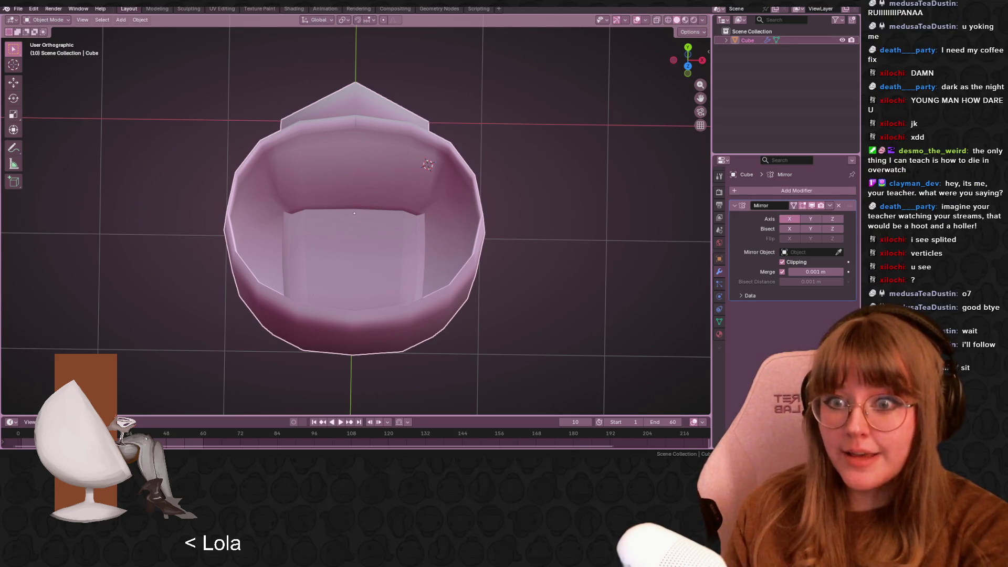
# Orbit the view to reveal the chair's stand
pyautogui.moveTo(598, 338)
pyautogui.mouseDown(button='middle')
pyautogui.moveTo(377, 227)
pyautogui.moveTo(357, 194)
pyautogui.moveTo(405, 220)
pyautogui.moveTo(380, 243)
pyautogui.mouseUp(button='middle')
# Zoom and orbit so the chair stands upright on its pedestal base
pyautogui.scroll(3, 358, 194)
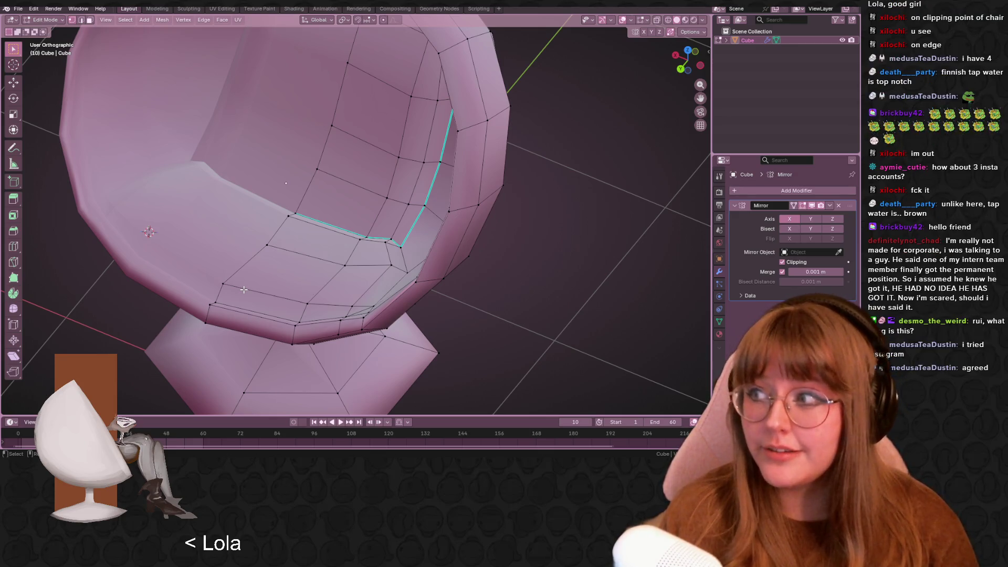
pyautogui.scroll(-8, 360, 233)
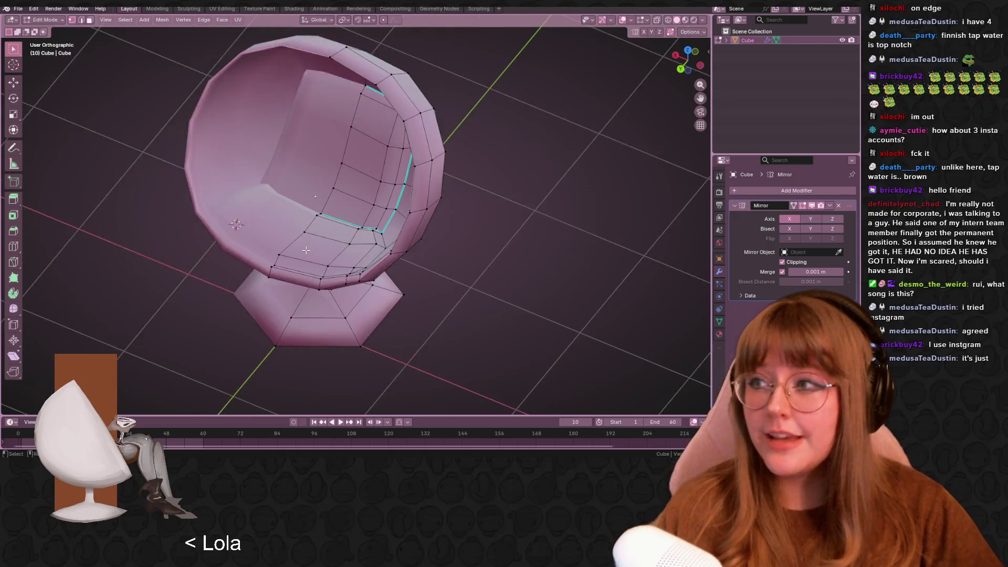
pyautogui.moveTo(393, 260); pyautogui.dragTo(392, 198, button='middle')
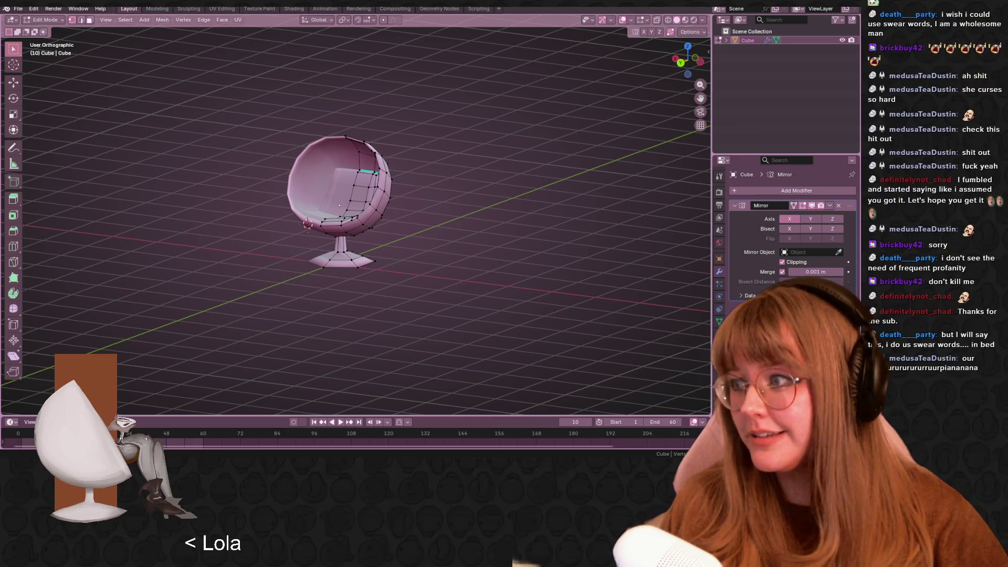
# Orbit and pan into the chair's interior and open the Vertex menu with Ctrl+V
pyautogui.moveTo(431, 190)
pyautogui.mouseDown(button='middle')
pyautogui.moveTo(484, 274)
pyautogui.moveTo(427, 202)
pyautogui.mouseUp(button='middle')
pyautogui.scroll(8, 428, 202)
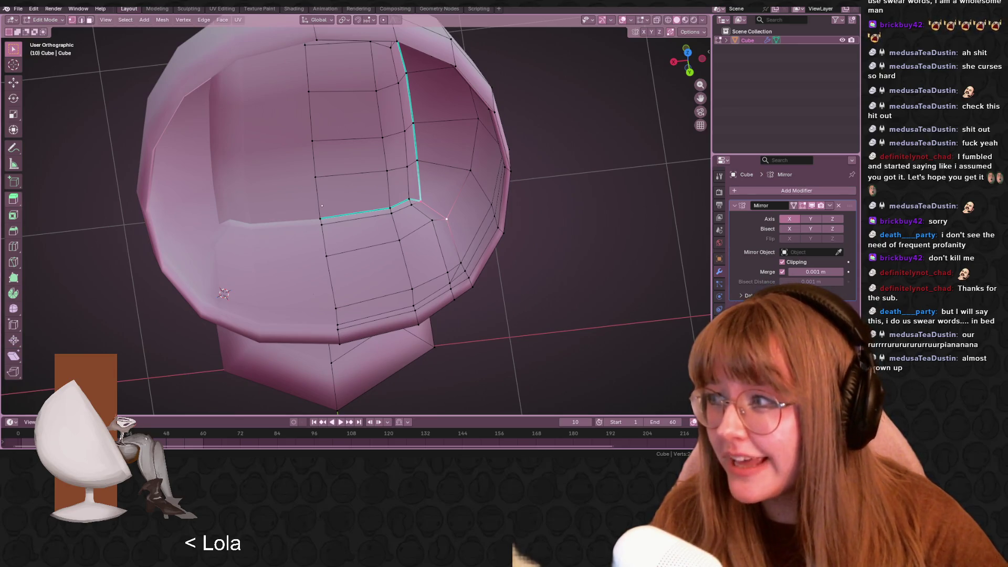
pyautogui.moveTo(460, 265)
pyautogui.mouseDown(button='middle')
pyautogui.moveTo(540, 236)
pyautogui.moveTo(525, 242)
pyautogui.mouseUp(button='middle')
pyautogui.scroll(3, 528, 245)
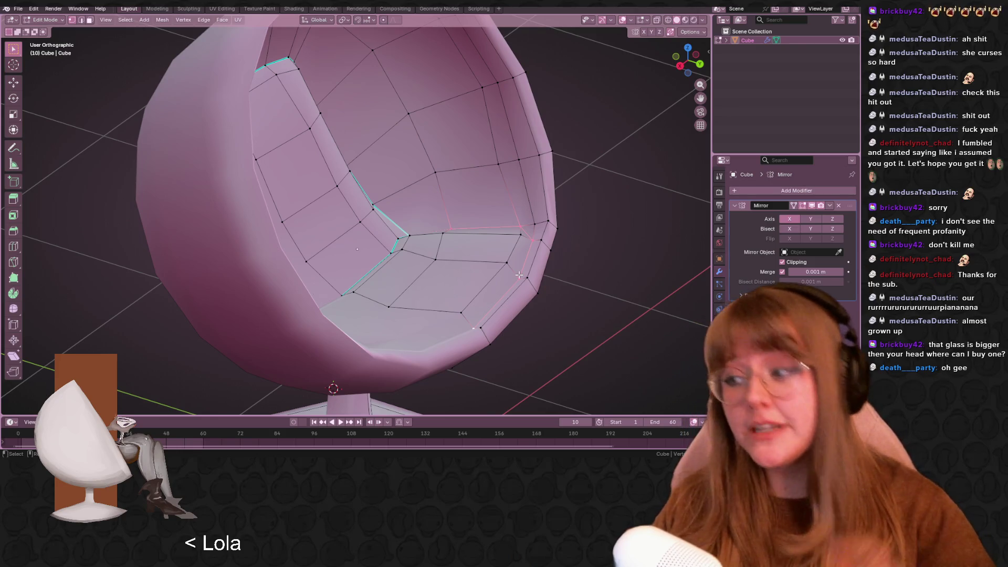
pyautogui.keyDown('shift'); pyautogui.moveTo(565, 252); pyautogui.dragTo(498, 266, button='middle'); pyautogui.keyUp('shift')
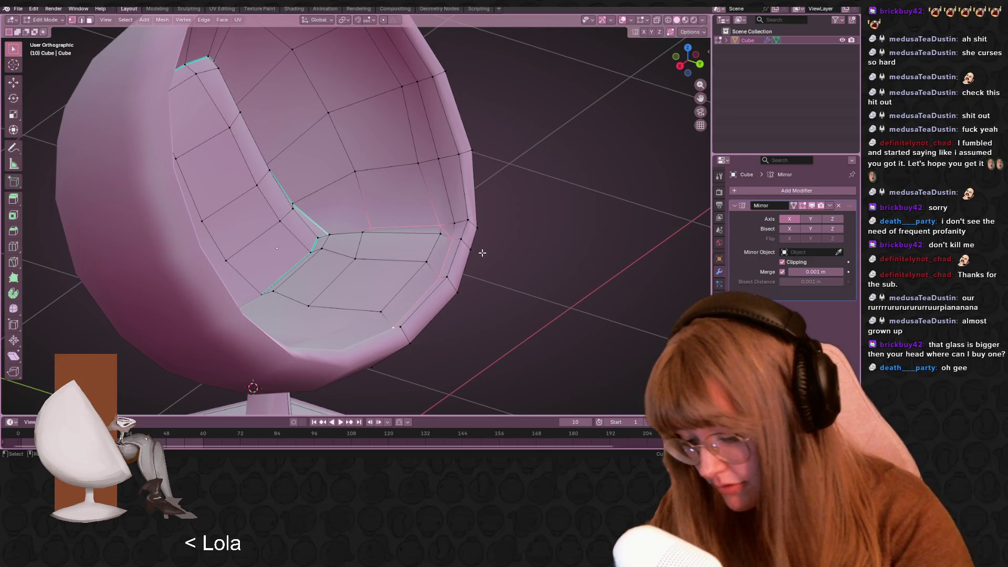
pyautogui.hotkey('ctrl', 'v')
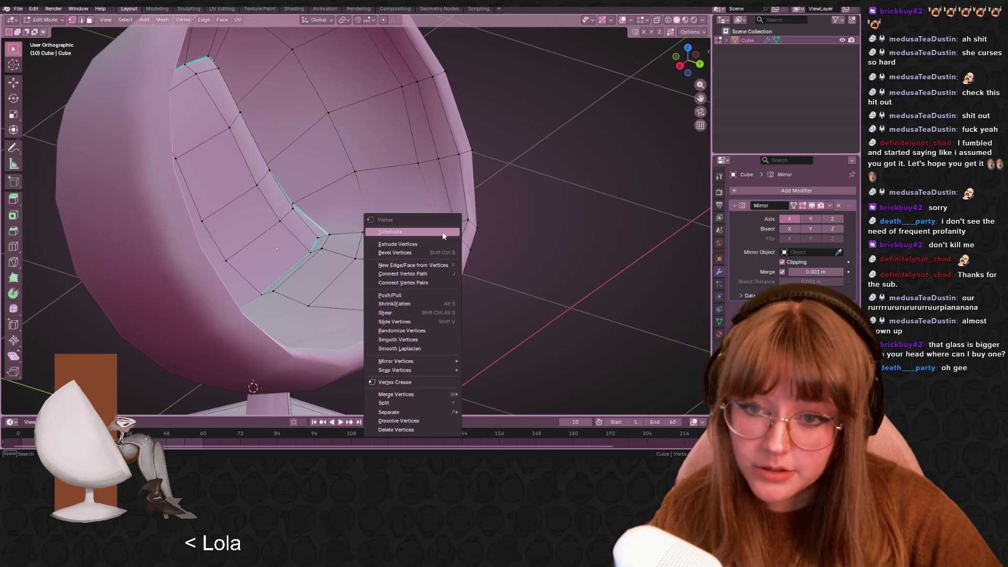
# Mark the front opening's edge loop as sharp using Mark Sharp from the Ctrl+E menu
pyautogui.press('Escape')
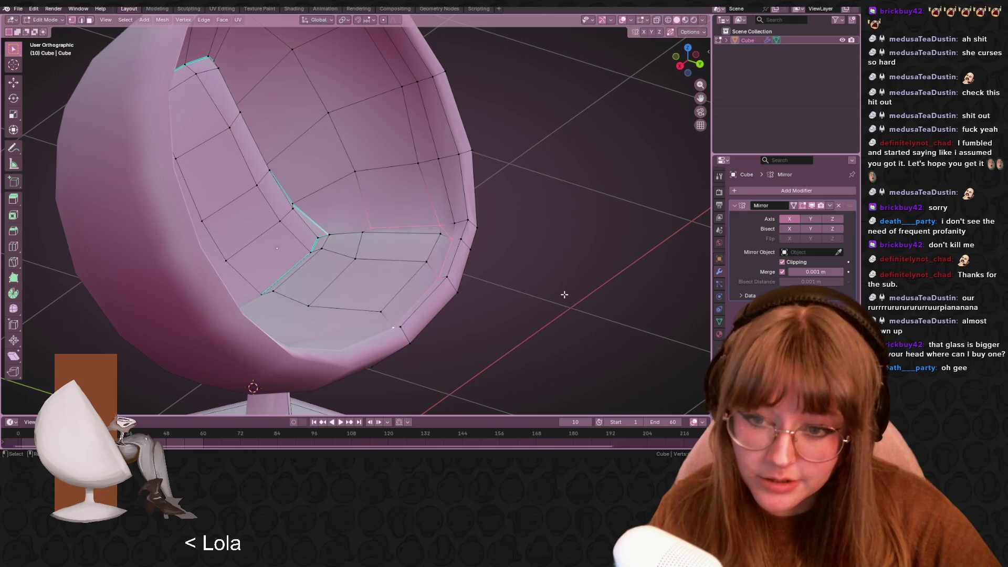
pyautogui.hotkey('ctrl', 'e')
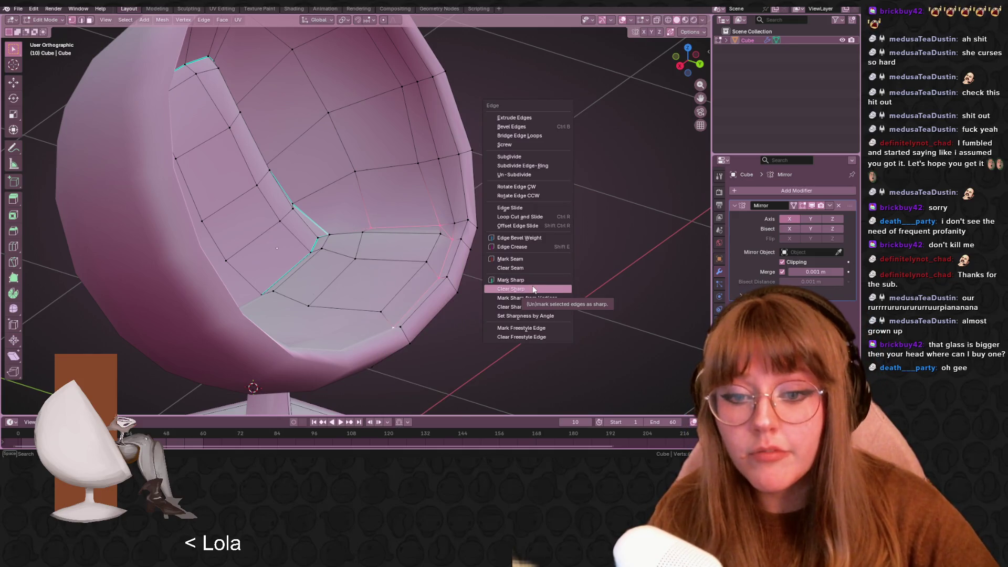
pyautogui.click(535, 281)
pyautogui.moveTo(534, 281); pyautogui.dragTo(465, 211, button='middle')
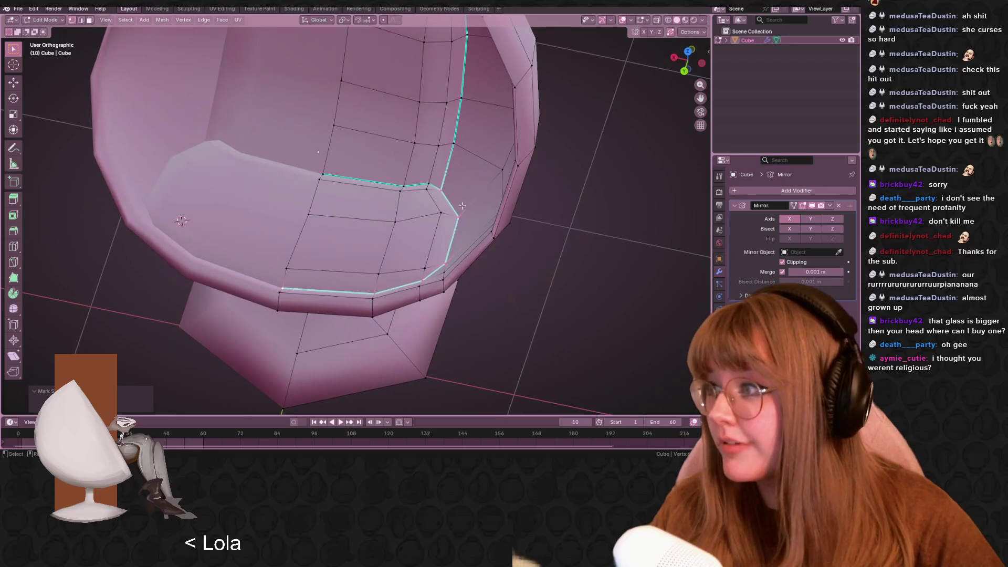
pyautogui.scroll(1, 466, 212)
pyautogui.scroll(-2, 442, 211)
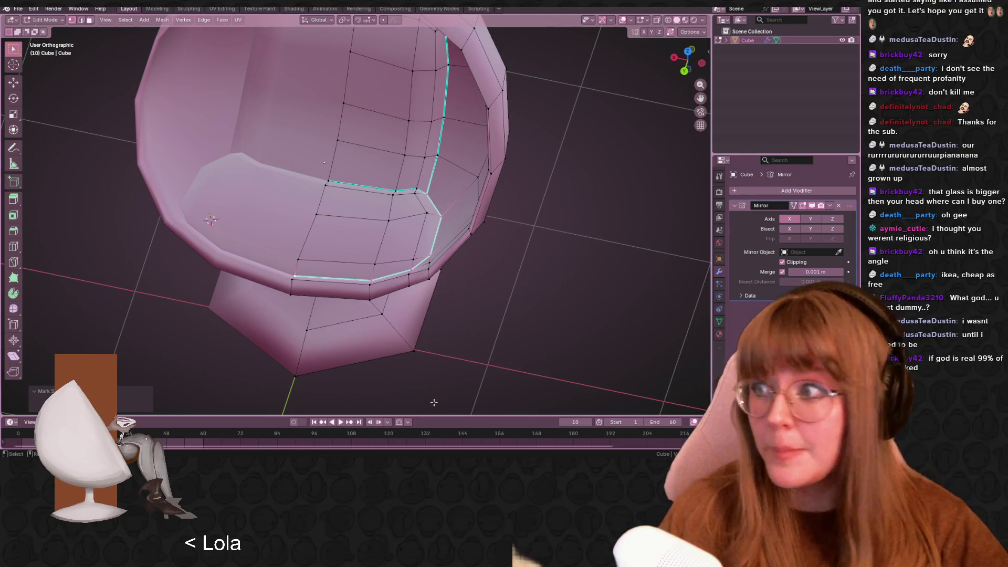
pyautogui.moveTo(284, 136); pyautogui.dragTo(317, 119, button='middle')
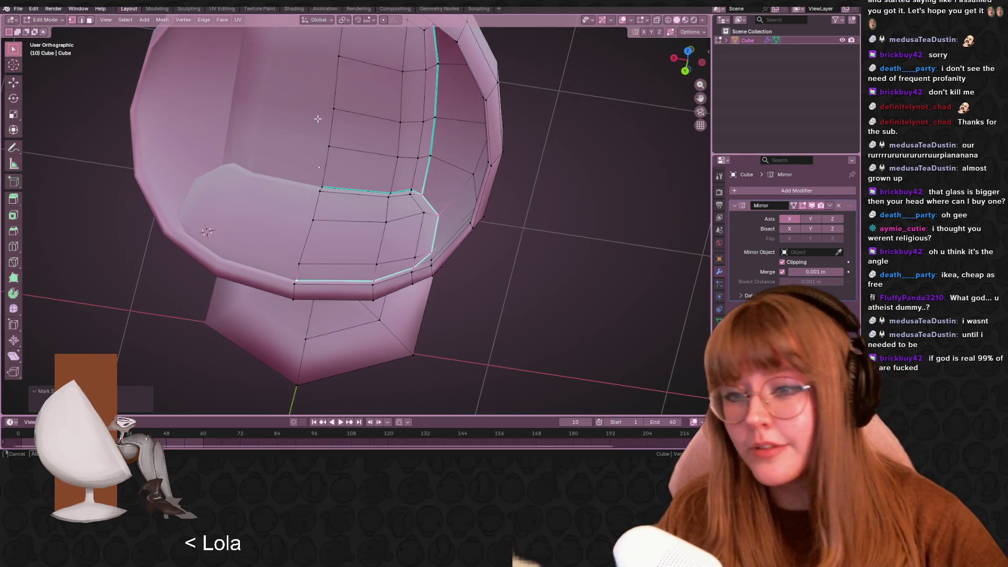
# Reposition the view and shift the opening's edge loop a first time
pyautogui.moveTo(400, 178); pyautogui.dragTo(404, 205, button='middle')
pyautogui.moveTo(468, 182)
pyautogui.mouseDown(button='middle')
pyautogui.moveTo(499, 150)
pyautogui.moveTo(474, 158)
pyautogui.moveTo(580, 191)
pyautogui.moveTo(539, 232)
pyautogui.moveTo(483, 254)
pyautogui.moveTo(369, 260)
pyautogui.moveTo(353, 372)
pyautogui.moveTo(420, 292)
pyautogui.moveTo(405, 224)
pyautogui.moveTo(401, 282)
pyautogui.moveTo(493, 275)
pyautogui.mouseUp(button='middle')
pyautogui.press('Tab')
pyautogui.press('Tab')
pyautogui.press('g')
pyautogui.click(488, 271)
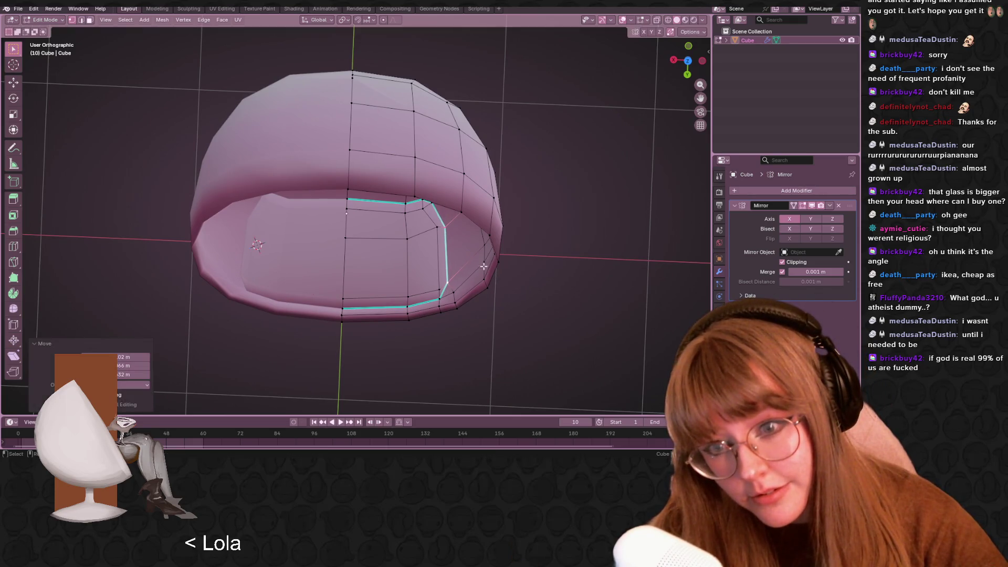
# Zoom toward the opening and shift the edge loop a second time
pyautogui.scroll(2, 441, 206)
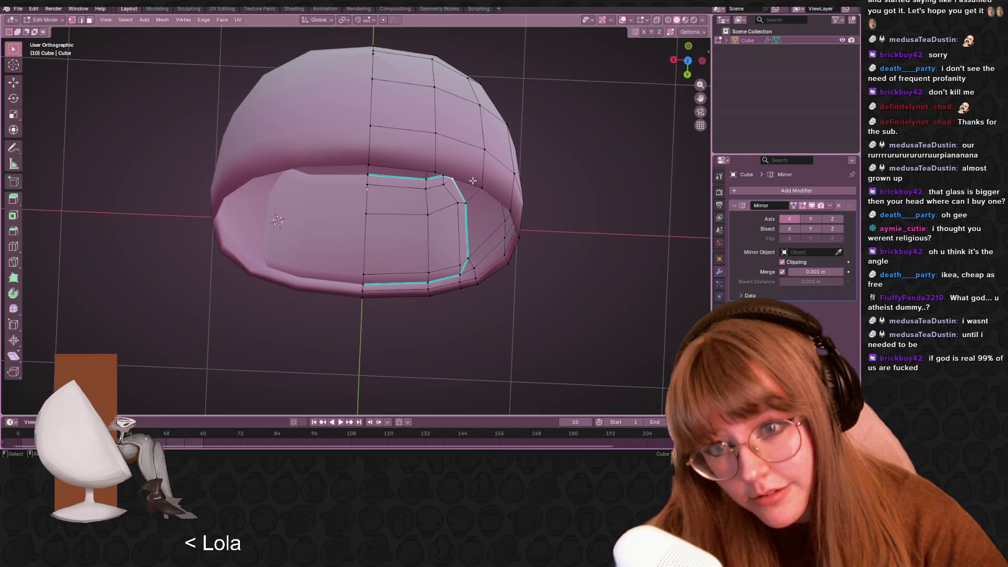
pyautogui.scroll(2, 441, 206)
pyautogui.keyDown('shift'); pyautogui.moveTo(454, 213); pyautogui.dragTo(479, 157, button='middle'); pyautogui.keyUp('shift')
pyautogui.press('g')
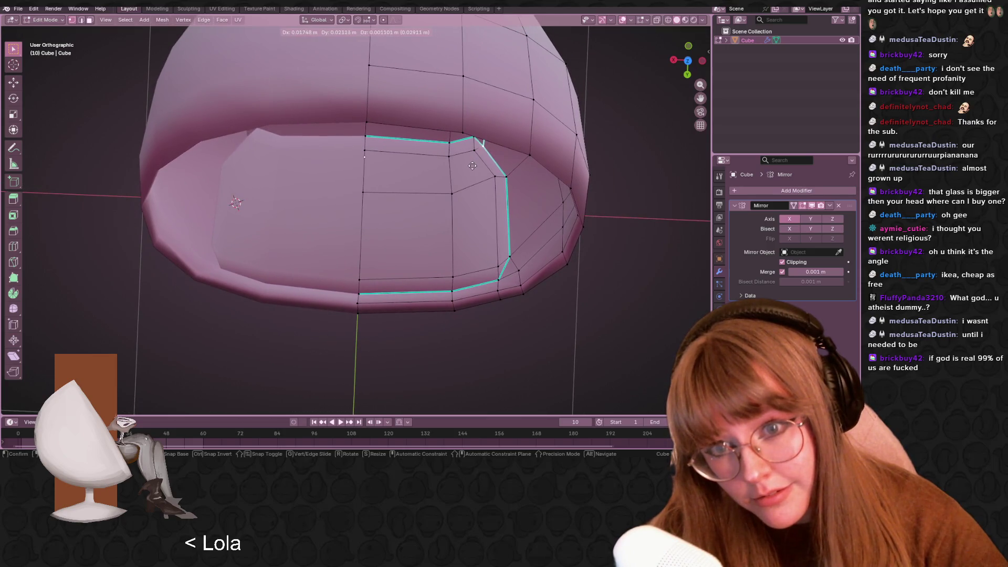
pyautogui.click(472, 165)
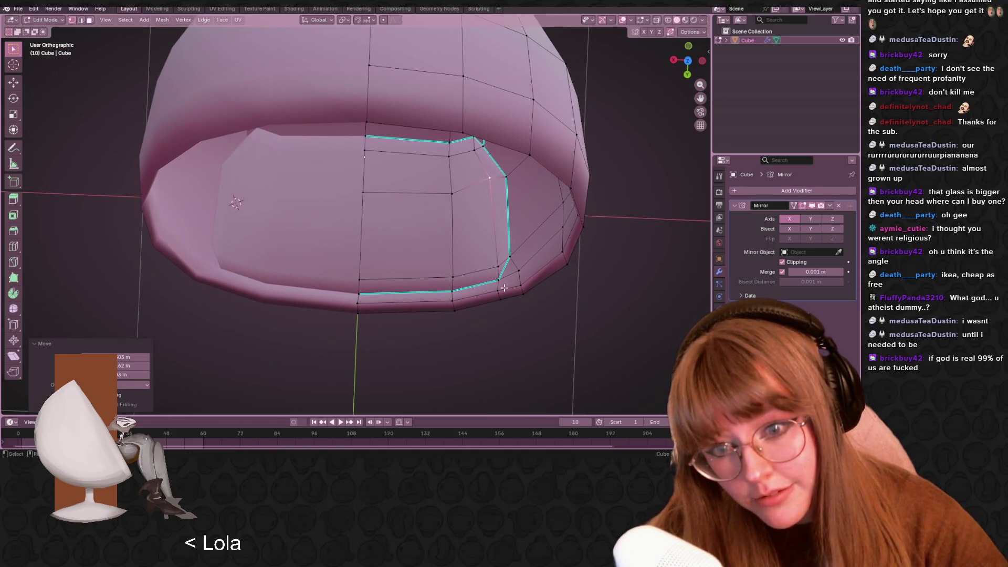
# Return to Object Mode and review the whole egg chair on its stem and base
pyautogui.scroll(-4, 499, 273)
pyautogui.moveTo(495, 261)
pyautogui.mouseDown(button='middle')
pyautogui.moveTo(505, 217)
pyautogui.moveTo(499, 263)
pyautogui.moveTo(484, 242)
pyautogui.moveTo(530, 283)
pyautogui.moveTo(472, 273)
pyautogui.moveTo(450, 231)
pyautogui.moveTo(460, 205)
pyautogui.moveTo(508, 200)
pyautogui.moveTo(541, 263)
pyautogui.moveTo(459, 310)
pyautogui.moveTo(450, 240)
pyautogui.moveTo(464, 199)
pyautogui.moveTo(534, 198)
pyautogui.moveTo(513, 252)
pyautogui.mouseUp(button='middle')
pyautogui.press('Tab')
pyautogui.scroll(-5, 513, 252)
pyautogui.moveTo(444, 218)
pyautogui.mouseDown(button='middle')
pyautogui.moveTo(389, 173)
pyautogui.moveTo(716, 229)
pyautogui.moveTo(635, 243)
pyautogui.moveTo(568, 274)
pyautogui.moveTo(477, 251)
pyautogui.moveTo(435, 227)
pyautogui.moveTo(387, 130)
pyautogui.moveTo(389, 174)
pyautogui.moveTo(367, 142)
pyautogui.moveTo(350, 157)
pyautogui.moveTo(530, 219)
pyautogui.moveTo(546, 213)
pyautogui.moveTo(522, 271)
pyautogui.moveTo(577, 236)
pyautogui.moveTo(572, 247)
pyautogui.moveTo(414, 270)
pyautogui.moveTo(383, 214)
pyautogui.moveTo(455, 232)
pyautogui.mouseUp(button='middle')
pyautogui.scroll(3, 387, 130)
pyautogui.click(353, 150)
pyautogui.press('Tab')
pyautogui.press('Tab')
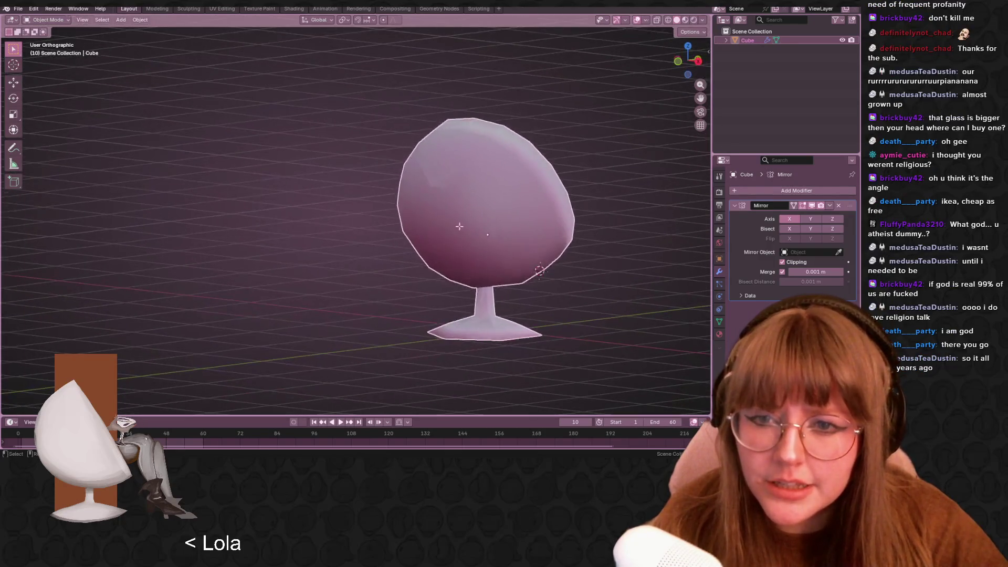
pyautogui.press('Tab')
# Dissolve the selected side vertices, then view the faceted inner bowl in Object Mode
pyautogui.keyDown('shift'); pyautogui.moveTo(437, 181); pyautogui.dragTo(430, 239, button='middle'); pyautogui.keyUp('shift')
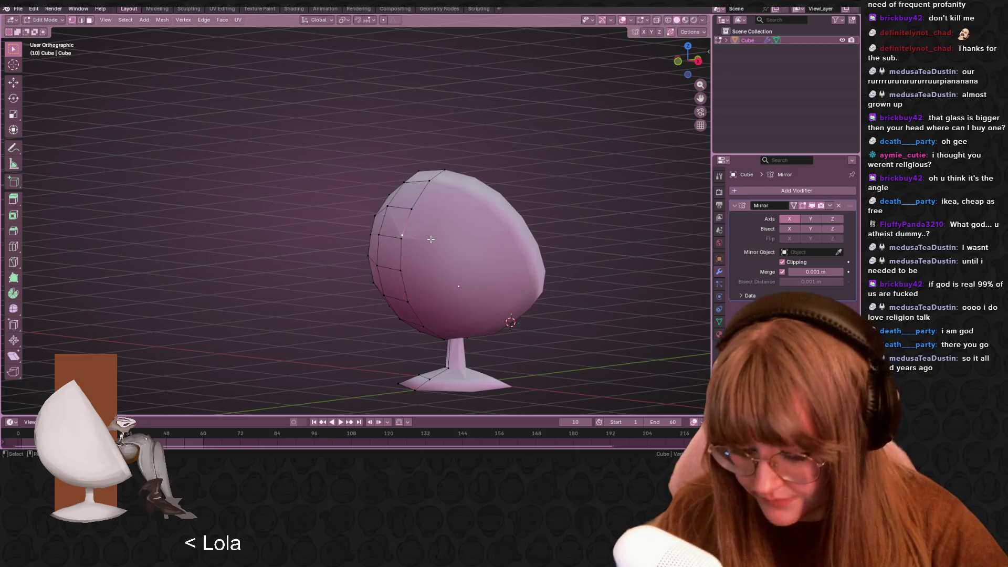
pyautogui.press('x')
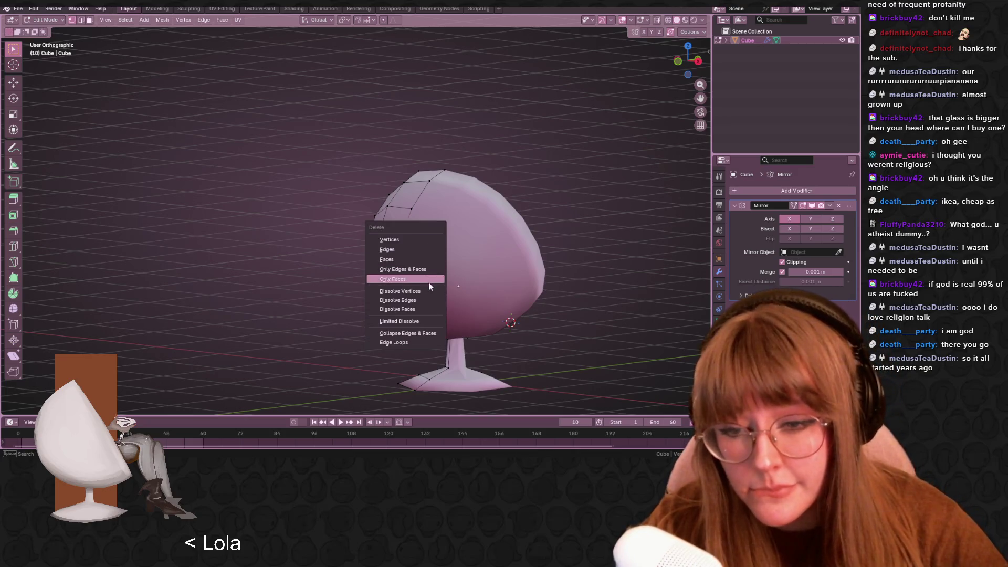
pyautogui.click(433, 287)
pyautogui.moveTo(432, 288)
pyautogui.mouseDown(button='middle')
pyautogui.moveTo(553, 265)
pyautogui.moveTo(593, 238)
pyautogui.moveTo(588, 223)
pyautogui.moveTo(616, 250)
pyautogui.moveTo(610, 290)
pyautogui.mouseUp(button='middle')
pyautogui.press('Tab')
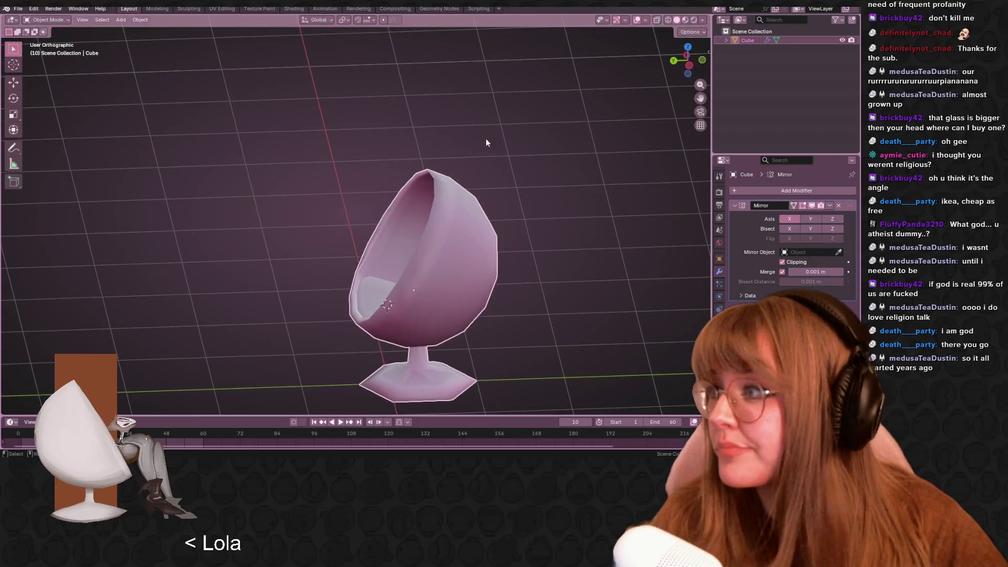
pyautogui.moveTo(516, 195); pyautogui.dragTo(547, 253, button='middle')
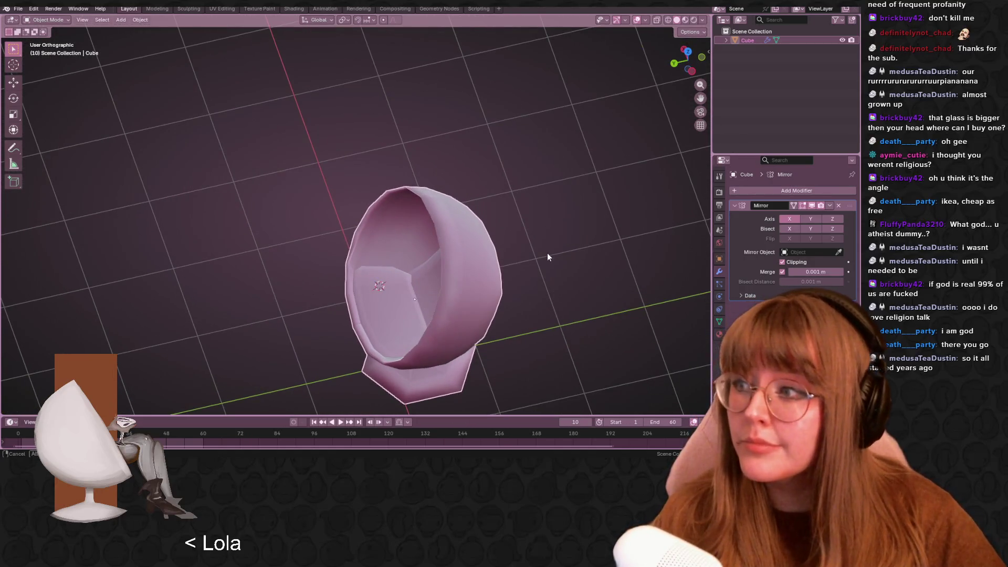
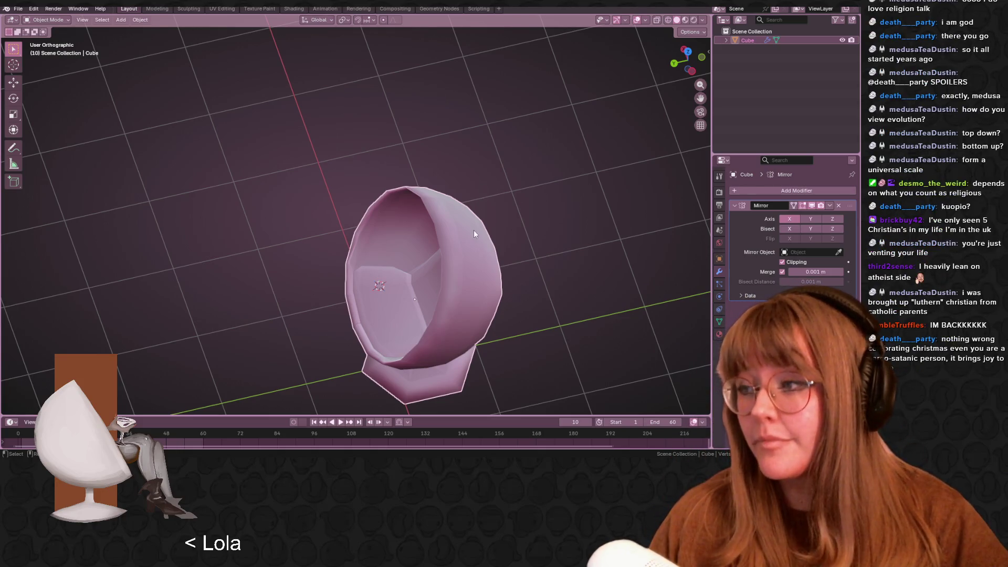
# Select the inset seat's edge loop and move it in Back Ortho view
pyautogui.moveTo(473, 231); pyautogui.dragTo(473, 266, button='middle')
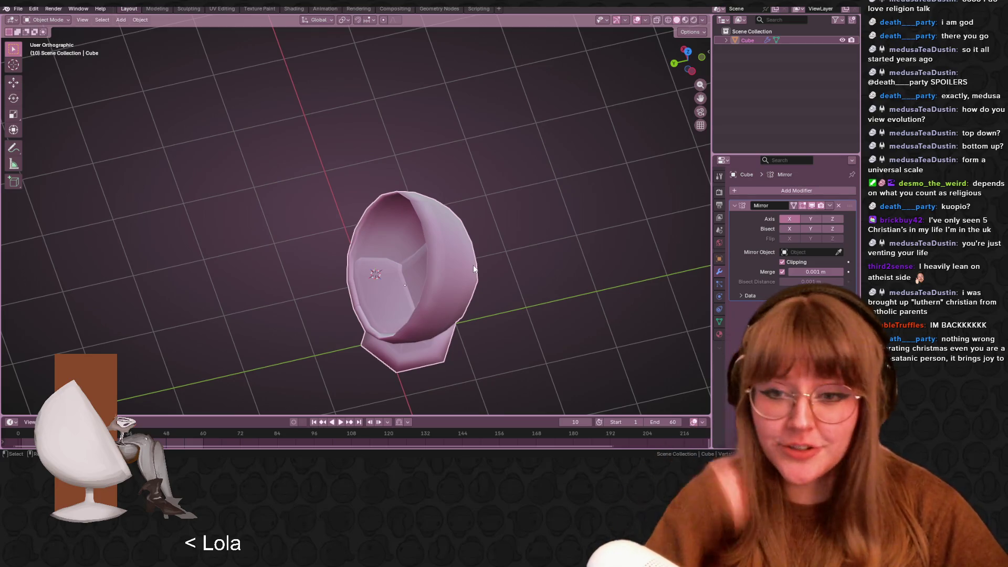
pyautogui.moveTo(496, 275)
pyautogui.mouseDown(button='middle')
pyautogui.moveTo(520, 245)
pyautogui.moveTo(510, 252)
pyautogui.moveTo(479, 141)
pyautogui.moveTo(433, 166)
pyautogui.moveTo(448, 140)
pyautogui.mouseUp(button='middle')
pyautogui.press('Tab')
pyautogui.moveTo(519, 168)
pyautogui.mouseDown(button='middle')
pyautogui.moveTo(402, 149)
pyautogui.moveTo(415, 126)
pyautogui.moveTo(642, 77)
pyautogui.mouseUp(button='middle')
pyautogui.keyDown('alt'); pyautogui.click(408, 132); pyautogui.keyUp('alt')
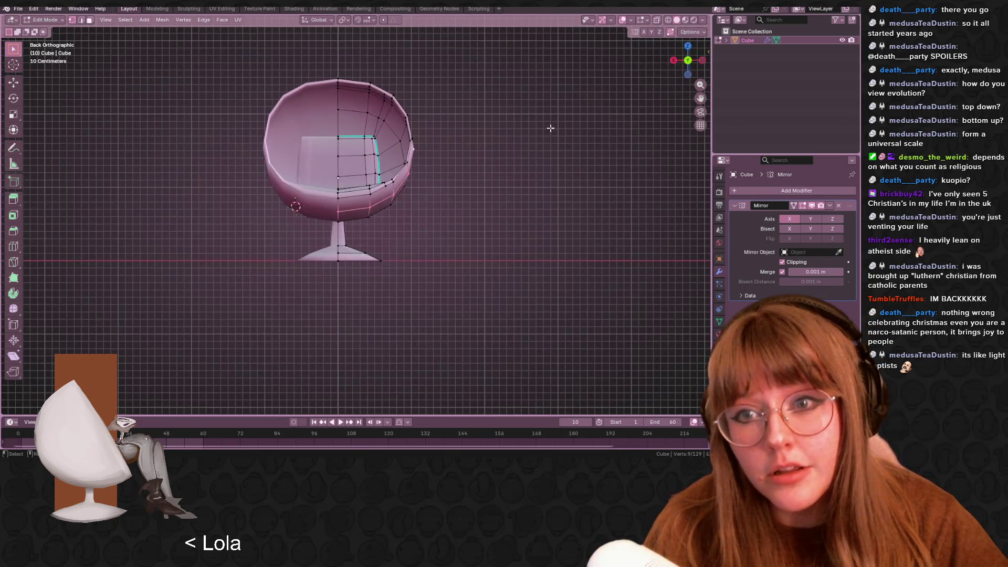
pyautogui.click(684, 62)
pyautogui.press('g')
pyautogui.click(529, 139)
# Edge-slide the seat loop along the inner shell
pyautogui.press('Tab')
pyautogui.moveTo(529, 139)
pyautogui.mouseDown(button='middle')
pyautogui.moveTo(578, 167)
pyautogui.moveTo(531, 158)
pyautogui.moveTo(504, 203)
pyautogui.moveTo(475, 181)
pyautogui.moveTo(504, 200)
pyautogui.moveTo(603, 219)
pyautogui.moveTo(556, 204)
pyautogui.moveTo(507, 169)
pyautogui.moveTo(530, 199)
pyautogui.moveTo(488, 212)
pyautogui.moveTo(578, 257)
pyautogui.moveTo(488, 195)
pyautogui.mouseUp(button='middle')
pyautogui.press('Tab')
pyautogui.press('g')
pyautogui.press('g')
pyautogui.click(471, 184)
# Slide a single inner-rim vertex along its edge, merging it with its neighbour
pyautogui.hotkey('ctrl', 'r')
pyautogui.press('Escape')
pyautogui.click(488, 212)
pyautogui.scroll(5, 488, 212)
pyautogui.press('g')
pyautogui.press('g')
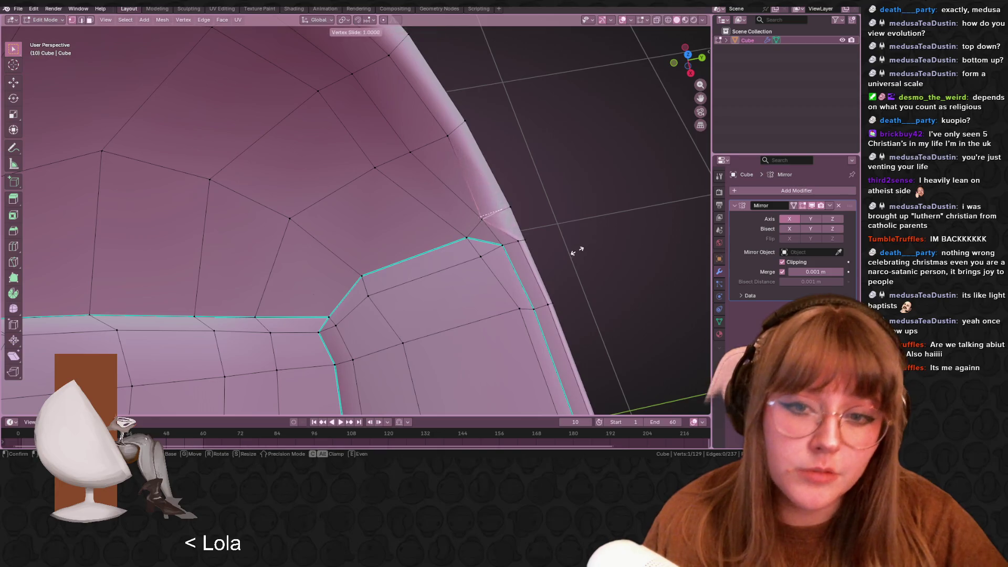
pyautogui.click(575, 252)
# Inspect the inner rim, undo the vertex slide and view the whole bowl
pyautogui.moveTo(575, 252)
pyautogui.mouseDown(button='middle')
pyautogui.moveTo(496, 179)
pyautogui.moveTo(522, 214)
pyautogui.moveTo(446, 180)
pyautogui.moveTo(462, 236)
pyautogui.moveTo(519, 209)
pyautogui.moveTo(549, 216)
pyautogui.moveTo(472, 223)
pyautogui.mouseUp(button='middle')
pyautogui.scroll(-3, 496, 178)
pyautogui.scroll(3, 447, 181)
pyautogui.scroll(-2, 518, 208)
pyautogui.hotkey('ctrl', 'z')
pyautogui.scroll(-2, 510, 195)
pyautogui.moveTo(510, 195)
pyautogui.mouseDown(button='middle')
pyautogui.moveTo(632, 288)
pyautogui.moveTo(527, 284)
pyautogui.moveTo(492, 263)
pyautogui.mouseUp(button='middle')
pyautogui.scroll(-1, 526, 284)
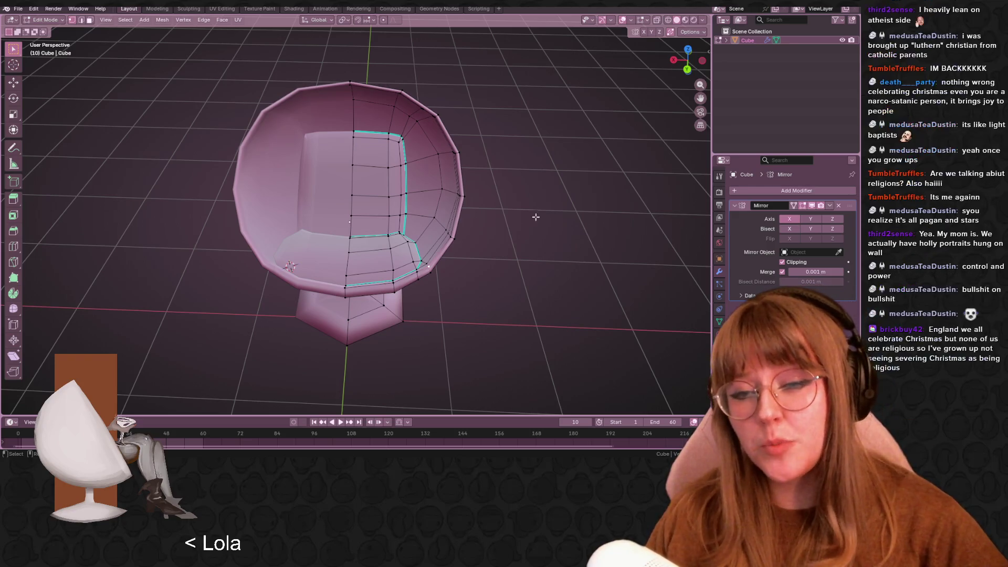
pyautogui.moveTo(344, 221)
pyautogui.mouseDown(button='middle')
pyautogui.moveTo(465, 220)
pyautogui.moveTo(436, 252)
pyautogui.moveTo(449, 257)
pyautogui.moveTo(490, 181)
pyautogui.moveTo(467, 195)
pyautogui.moveTo(427, 130)
pyautogui.mouseUp(button='middle')
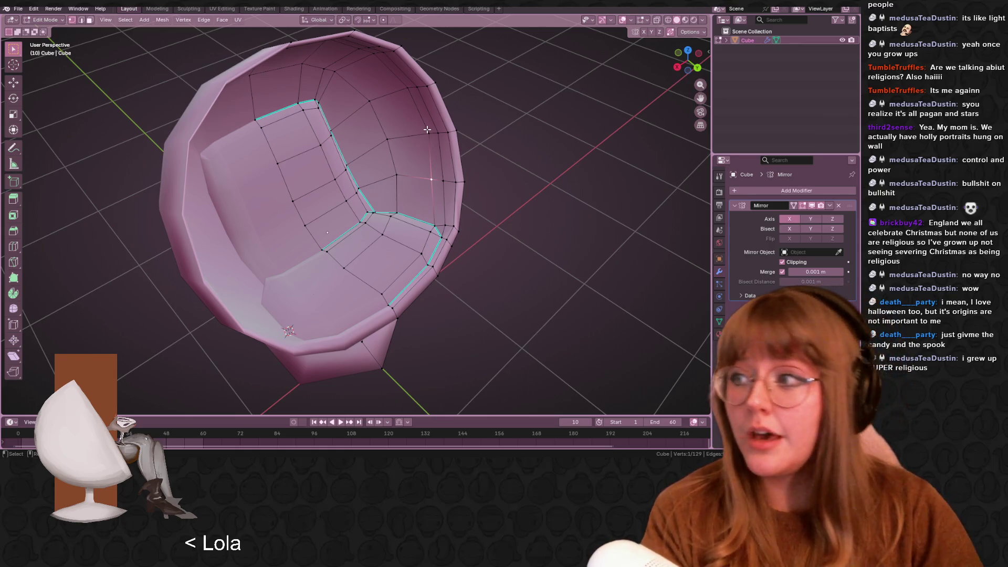
pyautogui.moveTo(327, 232); pyautogui.dragTo(326, 187, button='middle')
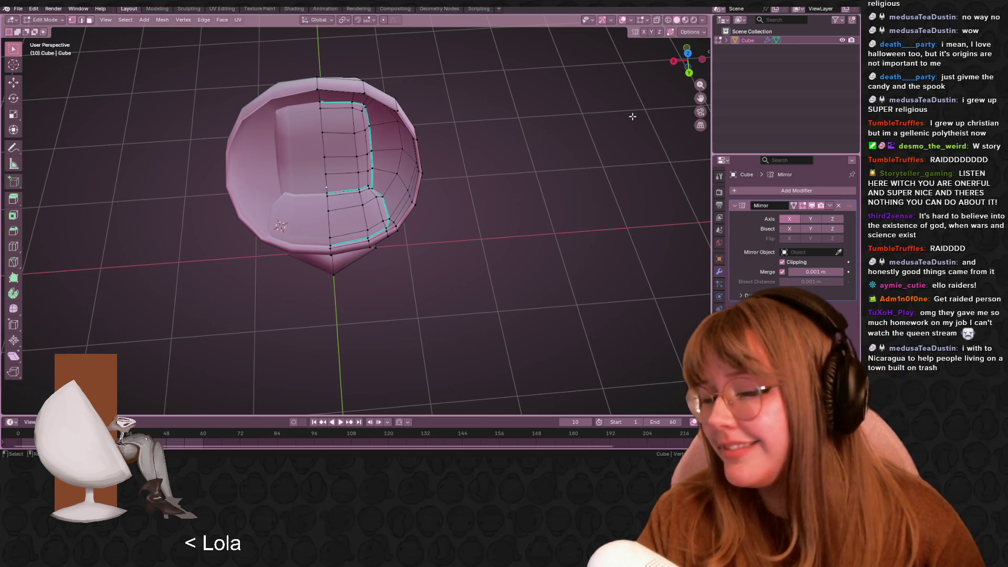
pyautogui.scroll(6, 546, 152)
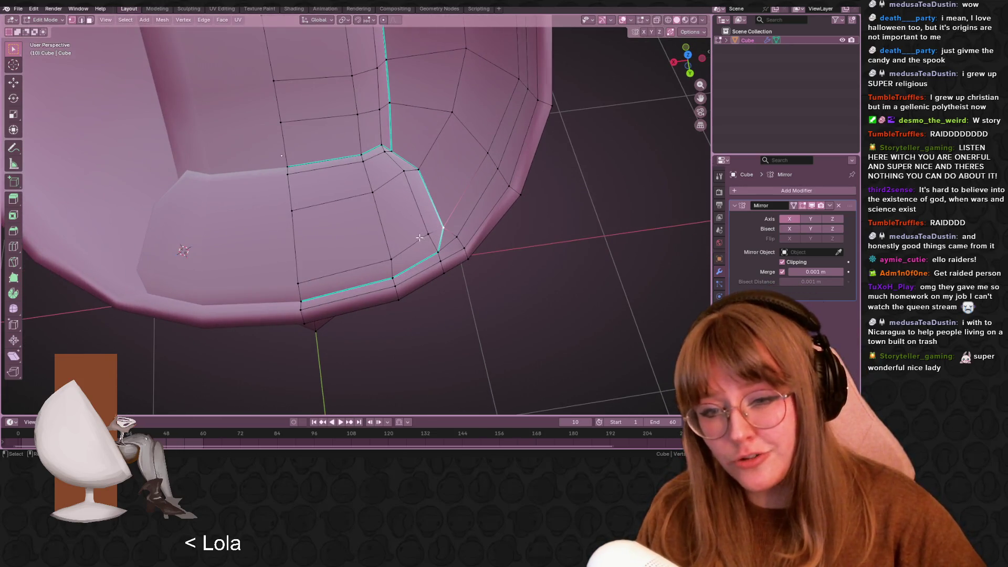
# Add the seat-level edge to the current selection
pyautogui.scroll(-5, 422, 225)
pyautogui.moveTo(422, 220)
pyautogui.mouseDown(button='middle')
pyautogui.moveTo(429, 177)
pyautogui.moveTo(423, 235)
pyautogui.mouseUp(button='middle')
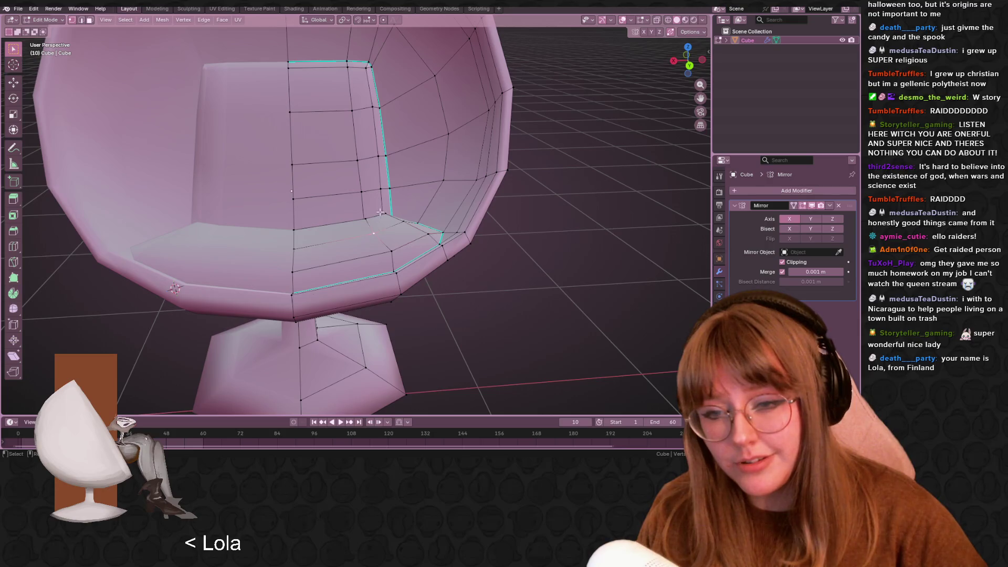
pyautogui.scroll(3, 375, 231)
pyautogui.keyDown('shift'); pyautogui.click(376, 201); pyautogui.keyUp('shift')
pyautogui.moveTo(376, 201); pyautogui.dragTo(388, 199, button='middle')
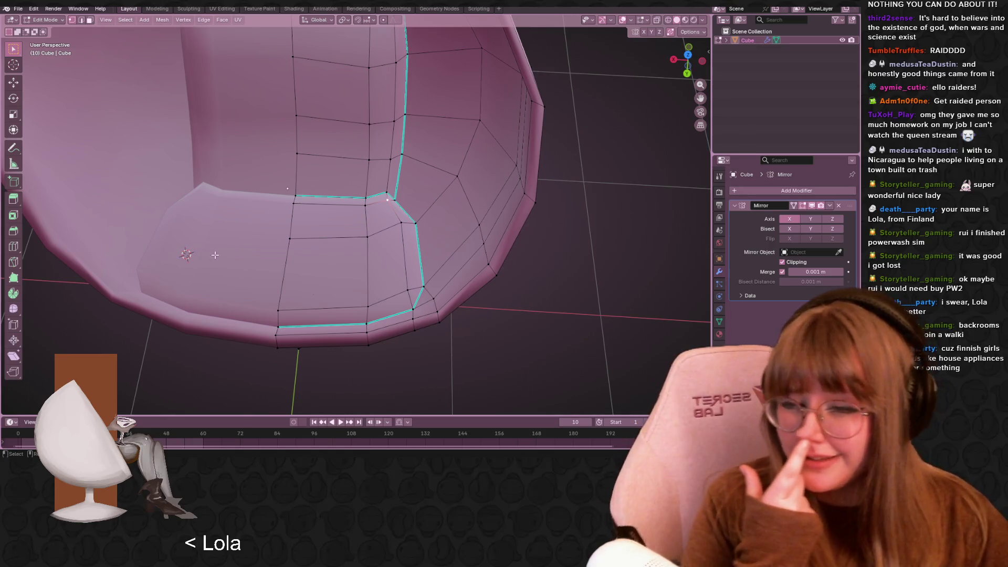
# Move the selected seat loop, then slide its vertices along their edges
pyautogui.scroll(3, 500, 234)
pyautogui.moveTo(500, 234)
pyautogui.mouseDown(button='middle')
pyautogui.moveTo(502, 201)
pyautogui.moveTo(521, 226)
pyautogui.moveTo(549, 209)
pyautogui.moveTo(507, 242)
pyautogui.moveTo(531, 212)
pyautogui.moveTo(494, 165)
pyautogui.mouseUp(button='middle')
pyautogui.press('g')
pyautogui.click(525, 223)
pyautogui.hotkey('shift', 'v')
pyautogui.click(504, 247)
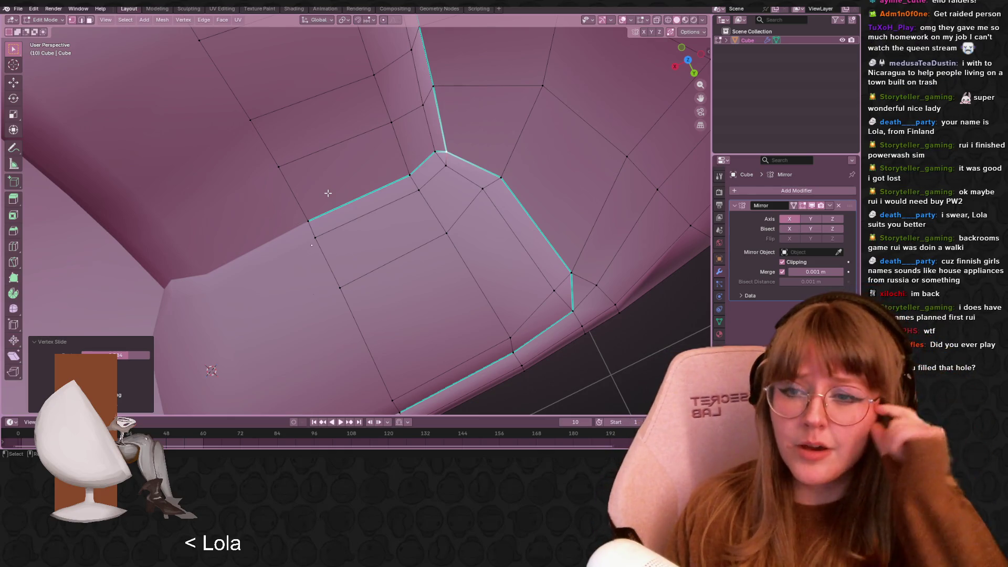
# Return the chair to Object Mode and deselect it
pyautogui.scroll(-10, 328, 193)
pyautogui.moveTo(521, 276)
pyautogui.mouseDown(button='middle')
pyautogui.moveTo(477, 139)
pyautogui.moveTo(439, 119)
pyautogui.moveTo(482, 156)
pyautogui.mouseUp(button='middle')
pyautogui.press('Tab')
pyautogui.click(482, 156)
pyautogui.moveTo(590, 184)
pyautogui.mouseDown(button='middle')
pyautogui.moveTo(539, 253)
pyautogui.moveTo(475, 226)
pyautogui.moveTo(392, 79)
pyautogui.mouseUp(button='middle')
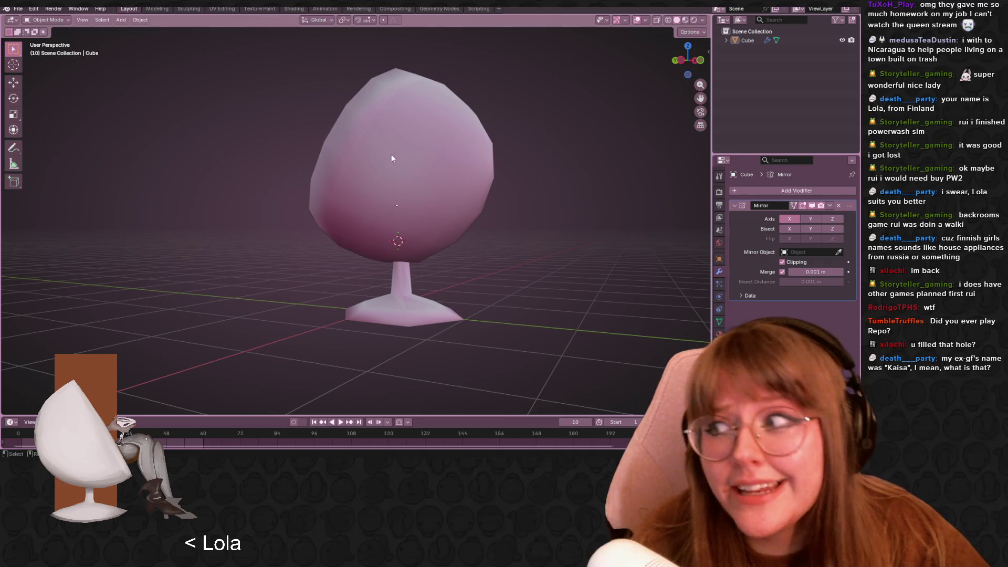
pyautogui.moveTo(529, 149)
pyautogui.mouseDown(button='middle')
pyautogui.moveTo(398, 177)
pyautogui.moveTo(355, 111)
pyautogui.moveTo(355, 180)
pyautogui.moveTo(232, 243)
pyautogui.moveTo(686, 219)
pyautogui.moveTo(415, 259)
pyautogui.moveTo(324, 194)
pyautogui.moveTo(307, 155)
pyautogui.mouseUp(button='middle')
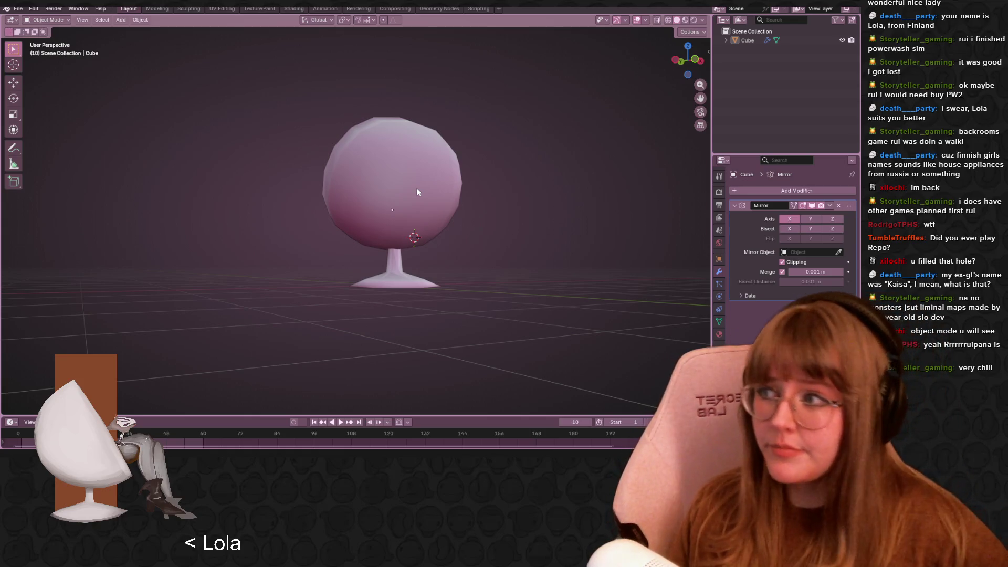
pyautogui.moveTo(413, 203)
pyautogui.mouseDown(button='middle')
pyautogui.moveTo(562, 266)
pyautogui.moveTo(492, 222)
pyautogui.mouseUp(button='middle')
pyautogui.scroll(5, 499, 286)
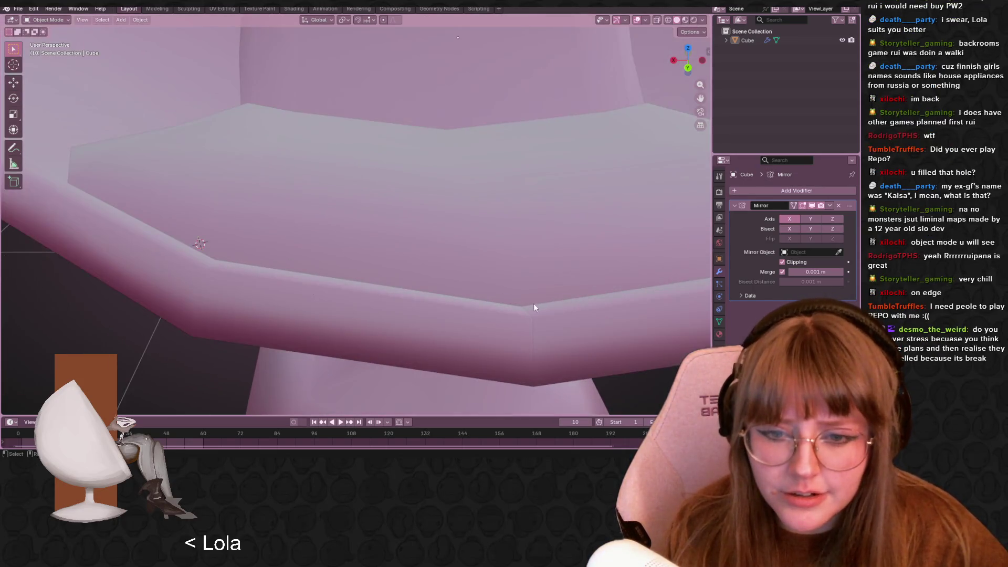
pyautogui.moveTo(547, 297); pyautogui.dragTo(436, 192, button='middle')
# Nudge one vertex on the seat rim, then leave Edit Mode
pyautogui.press('Tab')
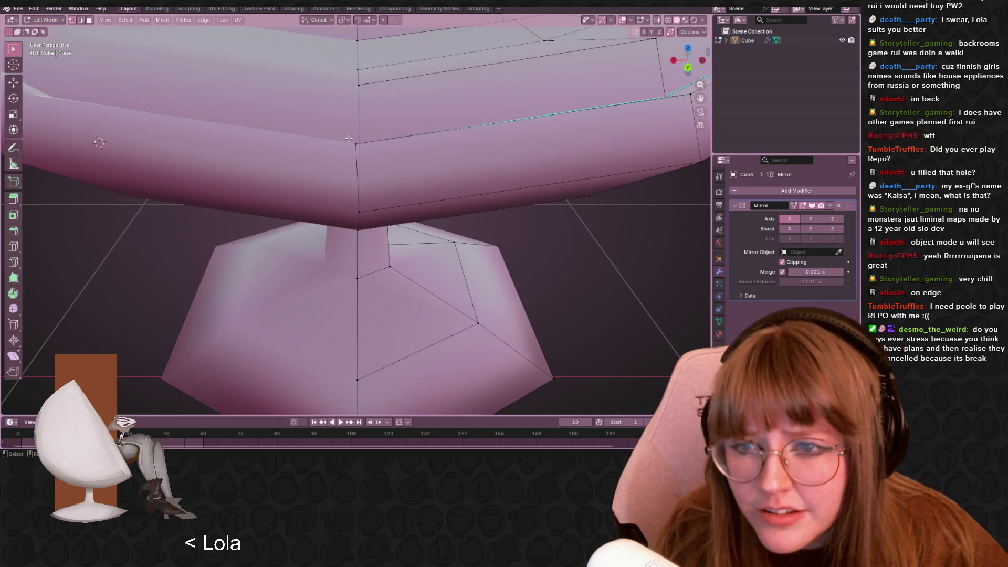
pyautogui.click(359, 141)
pyautogui.press('g')
pyautogui.click(382, 144)
pyautogui.press('Tab')
pyautogui.scroll(-4, 461, 190)
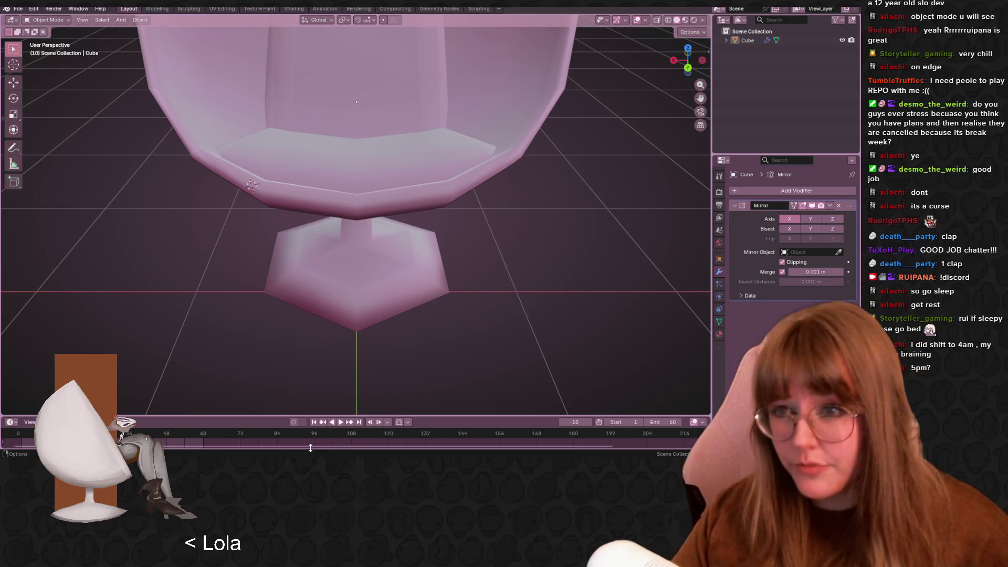
pyautogui.scroll(-3, 390, 254)
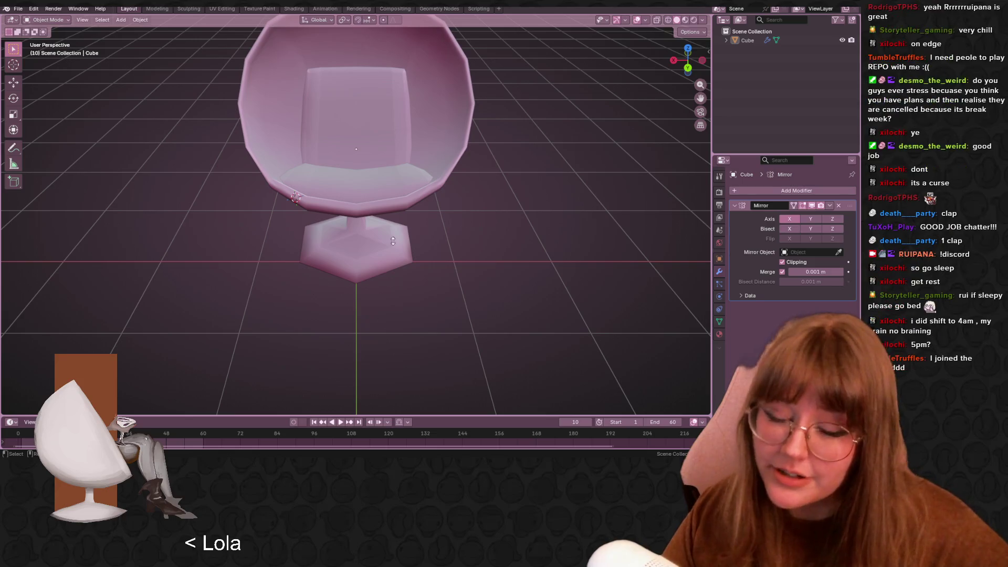
pyautogui.moveTo(526, 202)
pyautogui.mouseDown(button='middle')
pyautogui.moveTo(473, 159)
pyautogui.moveTo(455, 214)
pyautogui.moveTo(375, 264)
pyautogui.moveTo(370, 246)
pyautogui.moveTo(423, 281)
pyautogui.moveTo(478, 284)
pyautogui.moveTo(493, 247)
pyautogui.moveTo(480, 195)
pyautogui.moveTo(423, 153)
pyautogui.moveTo(357, 166)
pyautogui.moveTo(418, 150)
pyautogui.moveTo(397, 225)
pyautogui.moveTo(387, 141)
pyautogui.mouseUp(button='middle')
pyautogui.click(353, 264)
pyautogui.rightClick(353, 263)
pyautogui.click(353, 263)
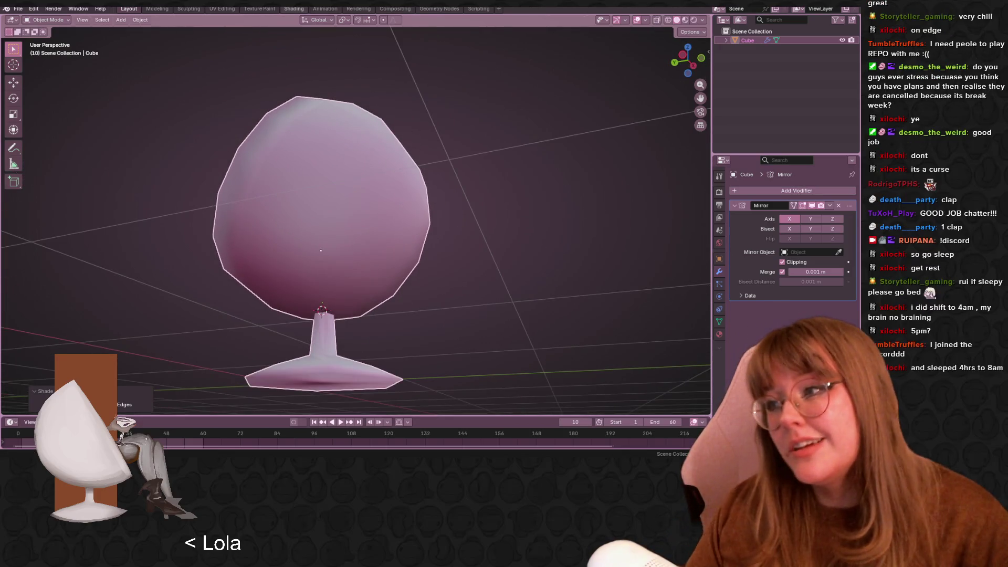
pyautogui.moveTo(303, 152)
pyautogui.mouseDown(button='middle')
pyautogui.moveTo(312, 109)
pyautogui.moveTo(388, 179)
pyautogui.mouseUp(button='middle')
pyautogui.moveTo(407, 246)
pyautogui.mouseDown(button='middle')
pyautogui.moveTo(465, 263)
pyautogui.moveTo(486, 222)
pyautogui.moveTo(481, 252)
pyautogui.moveTo(445, 222)
pyautogui.mouseUp(button='middle')
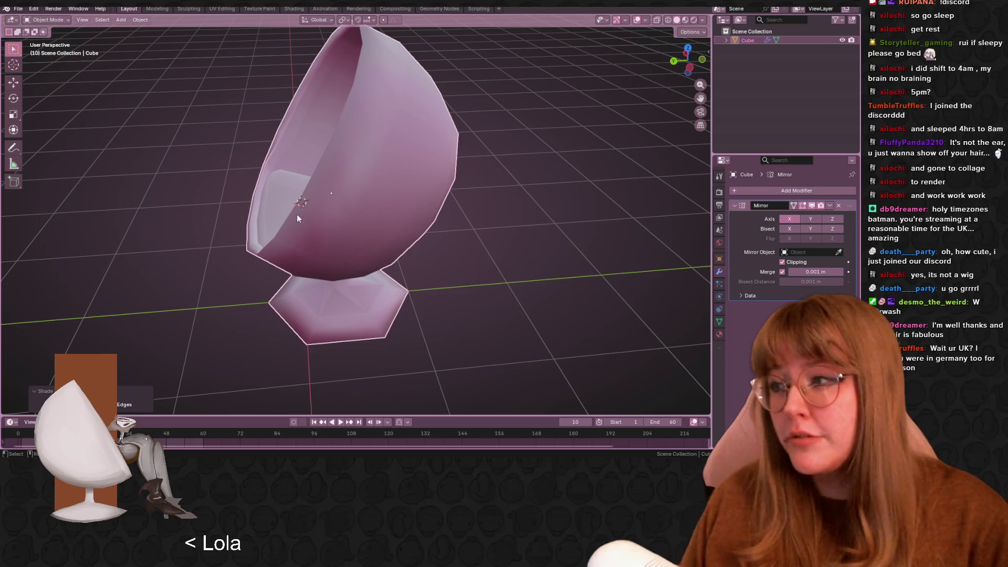
pyautogui.moveTo(354, 165)
pyautogui.mouseDown(button='middle')
pyautogui.moveTo(468, 210)
pyautogui.moveTo(471, 225)
pyautogui.moveTo(456, 215)
pyautogui.mouseUp(button='middle')
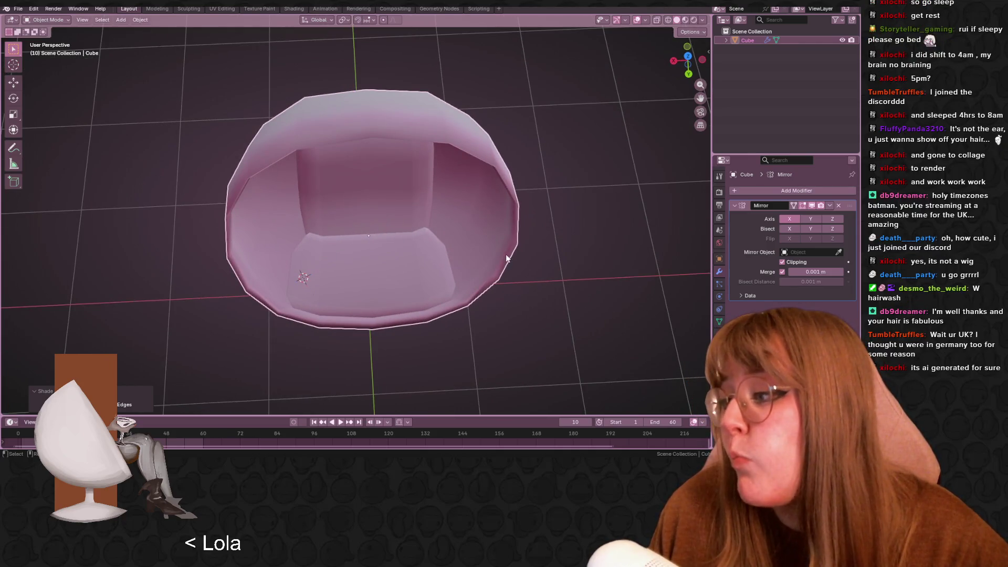
pyautogui.moveTo(490, 250)
pyautogui.mouseDown(button='middle')
pyautogui.moveTo(474, 259)
pyautogui.moveTo(349, 179)
pyautogui.mouseUp(button='middle')
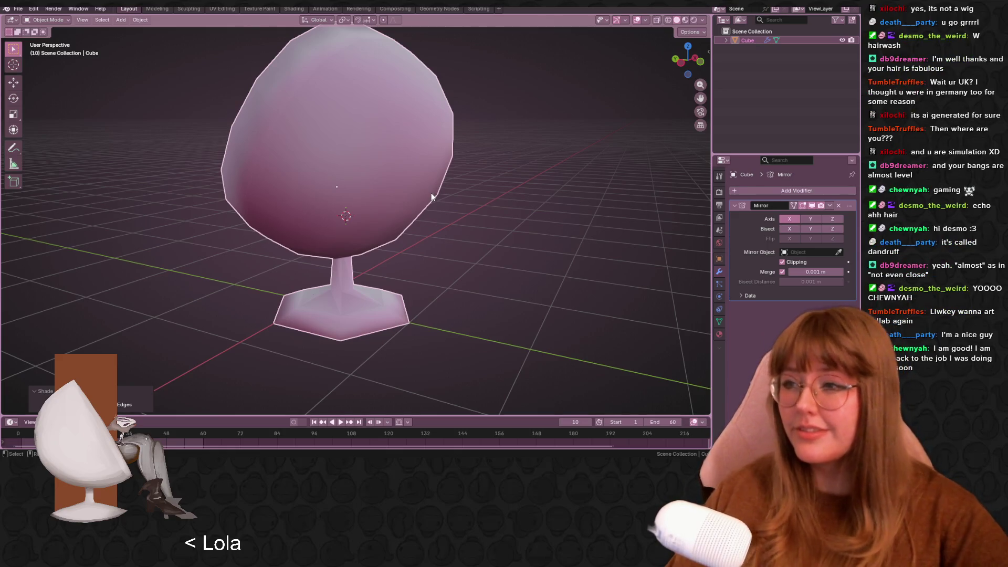
pyautogui.moveTo(442, 203)
pyautogui.mouseDown(button='middle')
pyautogui.moveTo(521, 256)
pyautogui.moveTo(405, 212)
pyautogui.moveTo(338, 237)
pyautogui.moveTo(541, 276)
pyautogui.moveTo(549, 257)
pyautogui.moveTo(510, 209)
pyautogui.moveTo(396, 235)
pyautogui.moveTo(473, 294)
pyautogui.moveTo(362, 289)
pyautogui.moveTo(387, 227)
pyautogui.moveTo(443, 272)
pyautogui.mouseUp(button='middle')
# Vertex-slide the vertex where the stem meets the base
pyautogui.press('Tab')
pyautogui.scroll(3, 352, 261)
pyautogui.hotkey('shift', 'v')
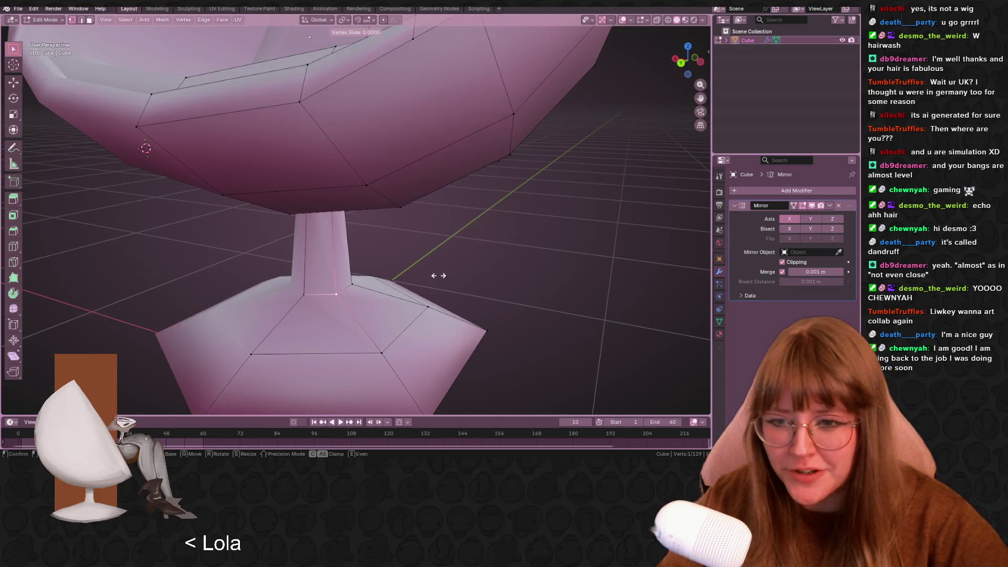
pyautogui.click(439, 278)
pyautogui.scroll(-3, 447, 280)
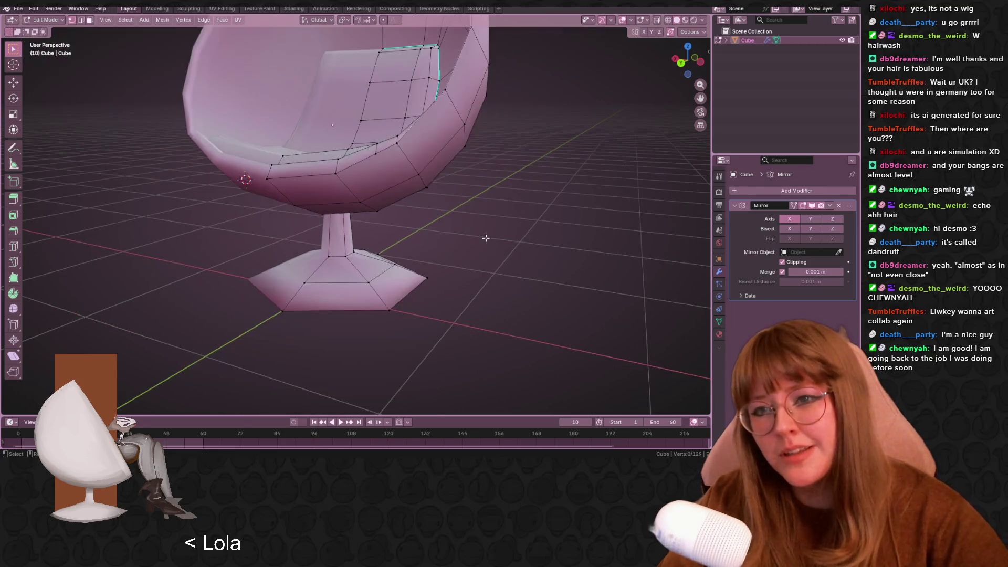
# Slide a corner vertex on the seat's inner edge loop into place
pyautogui.moveTo(494, 252); pyautogui.dragTo(512, 153, button='middle')
pyautogui.scroll(4, 512, 153)
pyautogui.moveTo(550, 345)
pyautogui.mouseDown(button='middle')
pyautogui.moveTo(530, 294)
pyautogui.moveTo(547, 207)
pyautogui.moveTo(526, 193)
pyautogui.moveTo(479, 357)
pyautogui.mouseUp(button='middle')
pyautogui.scroll(-4, 530, 294)
pyautogui.scroll(5, 499, 320)
pyautogui.moveTo(499, 320)
pyautogui.mouseDown(button='middle')
pyautogui.moveTo(515, 306)
pyautogui.moveTo(416, 289)
pyautogui.mouseUp(button='middle')
pyautogui.press('g')
pyautogui.press('g')
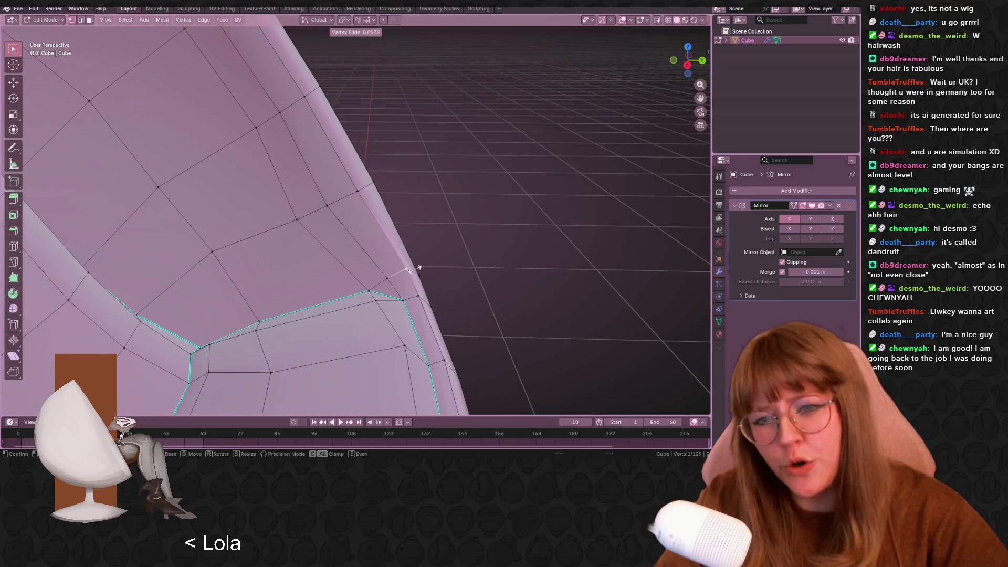
pyautogui.click(415, 278)
# Slide two more seat-edge vertices along their edges
pyautogui.click(428, 289)
pyautogui.press('g')
pyautogui.press('g')
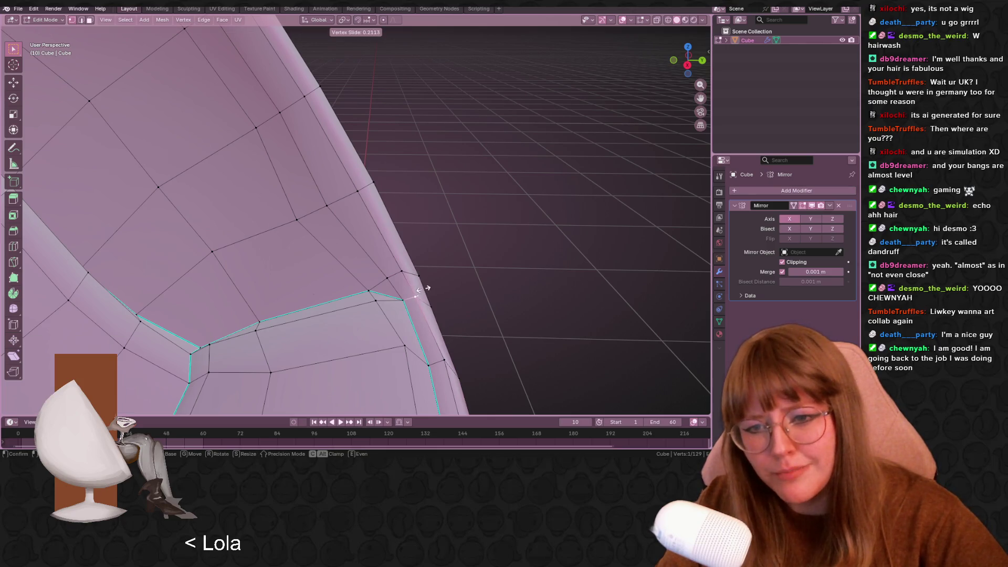
pyautogui.click(428, 285)
pyautogui.press('g')
pyautogui.press('g')
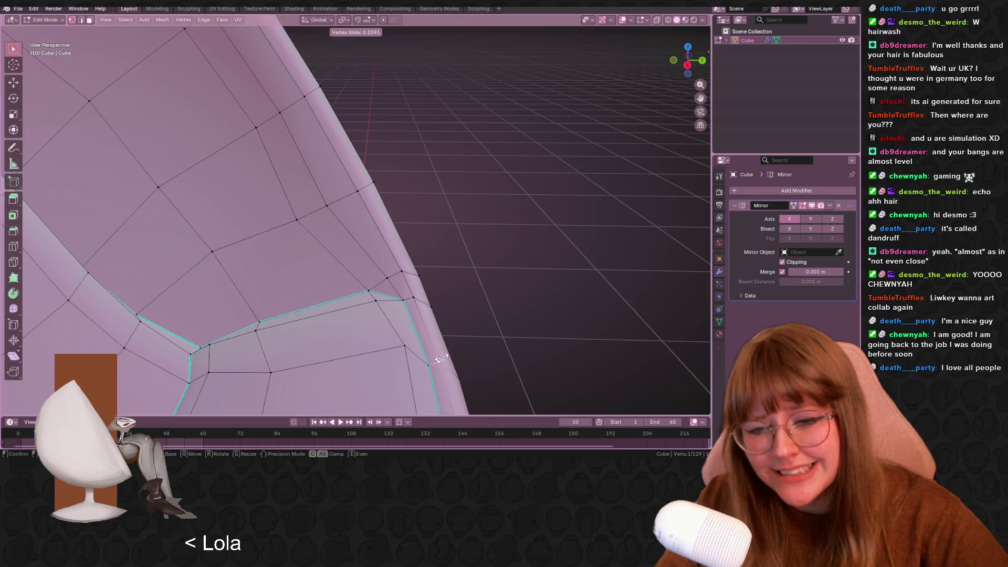
pyautogui.click(441, 358)
# Select an inner seat corner vertex, turn off X-ray and return to Object Mode
pyautogui.moveTo(450, 330); pyautogui.dragTo(471, 322, button='middle')
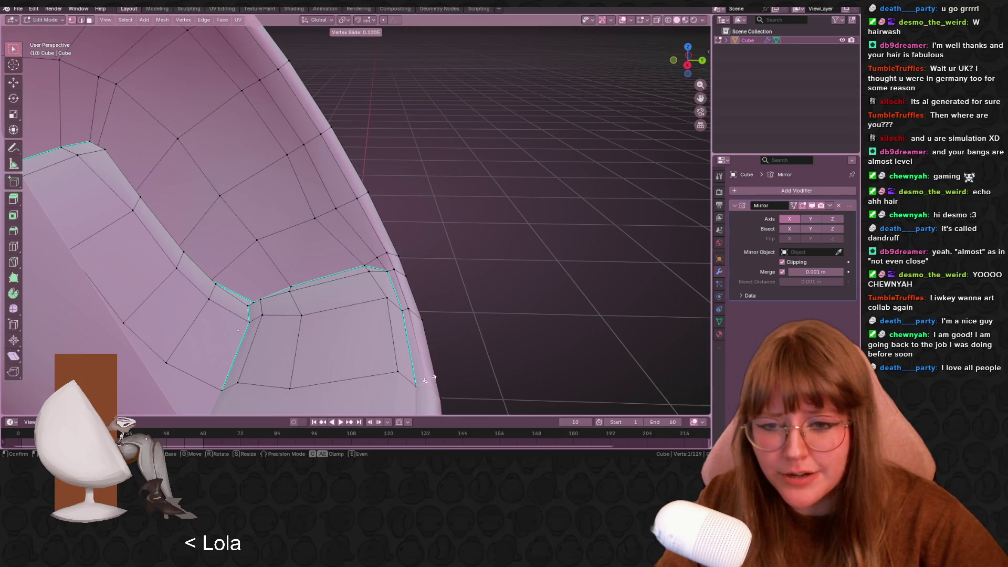
pyautogui.moveTo(432, 378)
pyautogui.mouseDown(button='middle')
pyautogui.moveTo(427, 259)
pyautogui.moveTo(471, 296)
pyautogui.moveTo(515, 290)
pyautogui.moveTo(468, 243)
pyautogui.moveTo(416, 247)
pyautogui.moveTo(437, 271)
pyautogui.moveTo(515, 197)
pyautogui.moveTo(559, 253)
pyautogui.moveTo(530, 226)
pyautogui.moveTo(601, 115)
pyautogui.mouseUp(button='middle')
pyautogui.scroll(-3, 447, 271)
pyautogui.scroll(5, 514, 197)
pyautogui.click(524, 255)
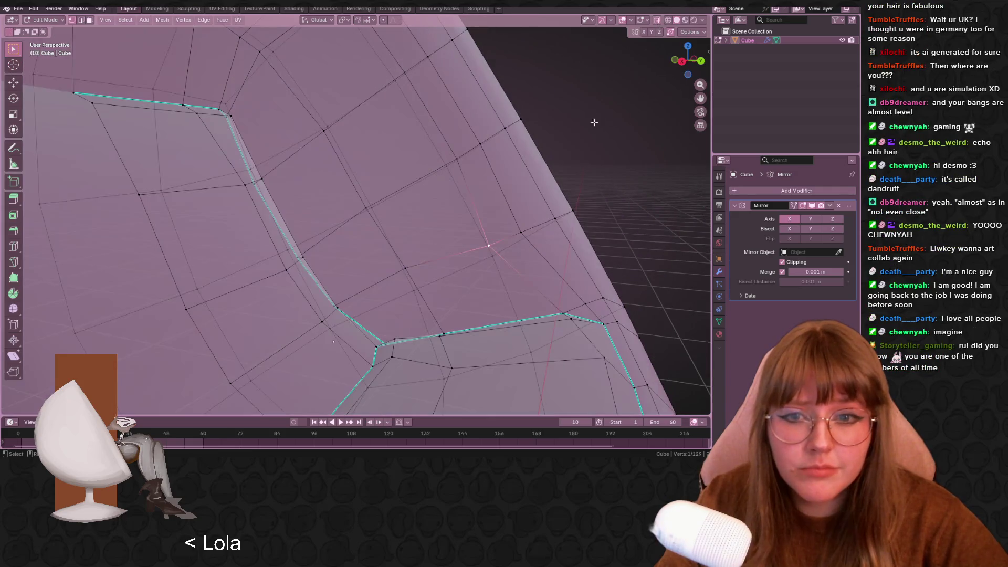
pyautogui.click(660, 20)
pyautogui.scroll(-5, 399, 200)
pyautogui.moveTo(399, 200)
pyautogui.mouseDown(button='middle')
pyautogui.moveTo(368, 178)
pyautogui.moveTo(408, 162)
pyautogui.mouseUp(button='middle')
pyautogui.press('Tab')
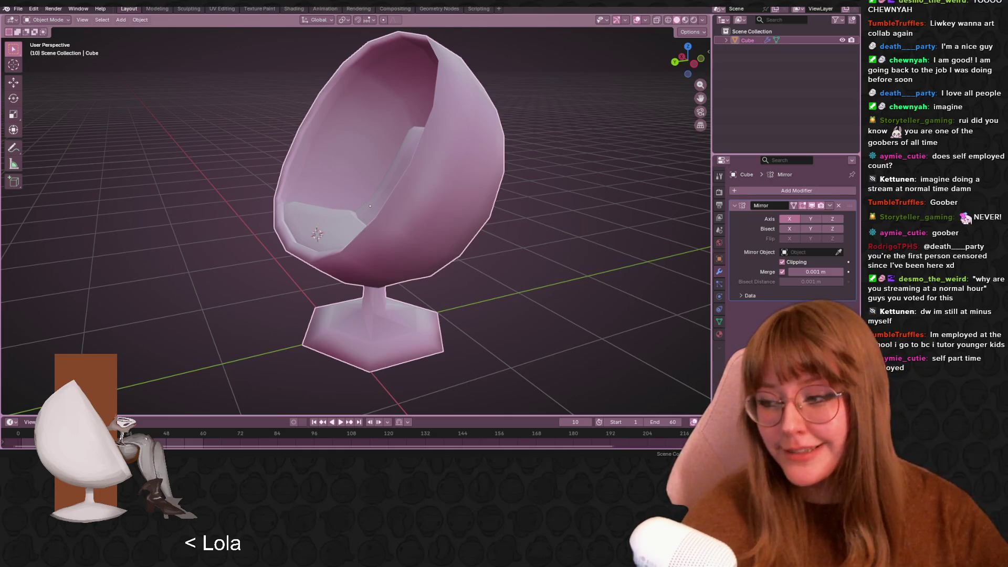
pyautogui.moveTo(570, 145)
pyautogui.mouseDown(button='middle')
pyautogui.moveTo(446, 172)
pyautogui.moveTo(568, 222)
pyautogui.moveTo(489, 187)
pyautogui.moveTo(456, 207)
pyautogui.mouseUp(button='middle')
pyautogui.press('Tab')
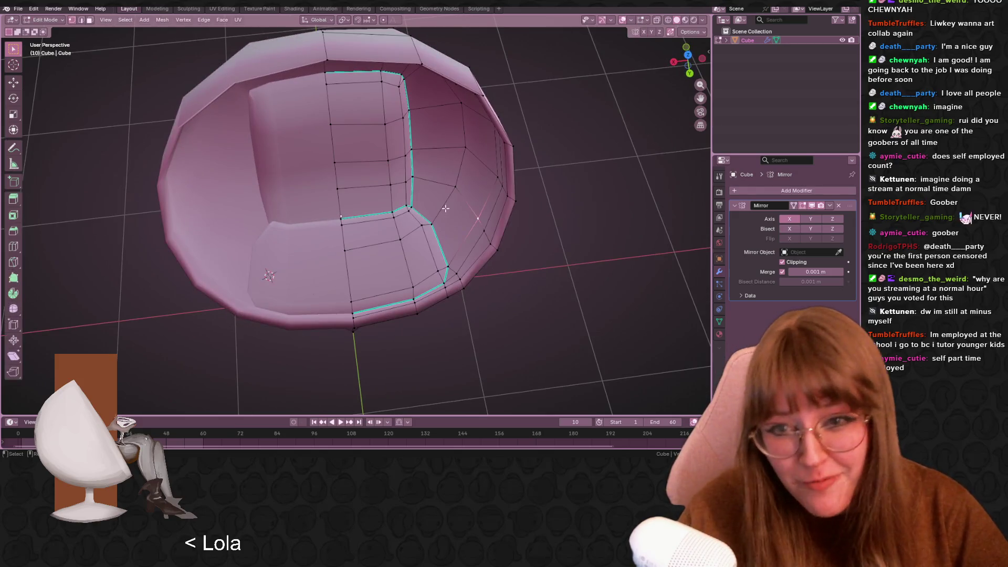
pyautogui.moveTo(450, 269)
pyautogui.mouseDown(button='middle')
pyautogui.moveTo(381, 251)
pyautogui.moveTo(408, 240)
pyautogui.moveTo(399, 223)
pyautogui.moveTo(501, 226)
pyautogui.moveTo(96, 209)
pyautogui.moveTo(623, 176)
pyautogui.moveTo(459, 214)
pyautogui.moveTo(565, 199)
pyautogui.mouseUp(button='middle')
pyautogui.press('Tab')
pyautogui.scroll(-2, 565, 199)
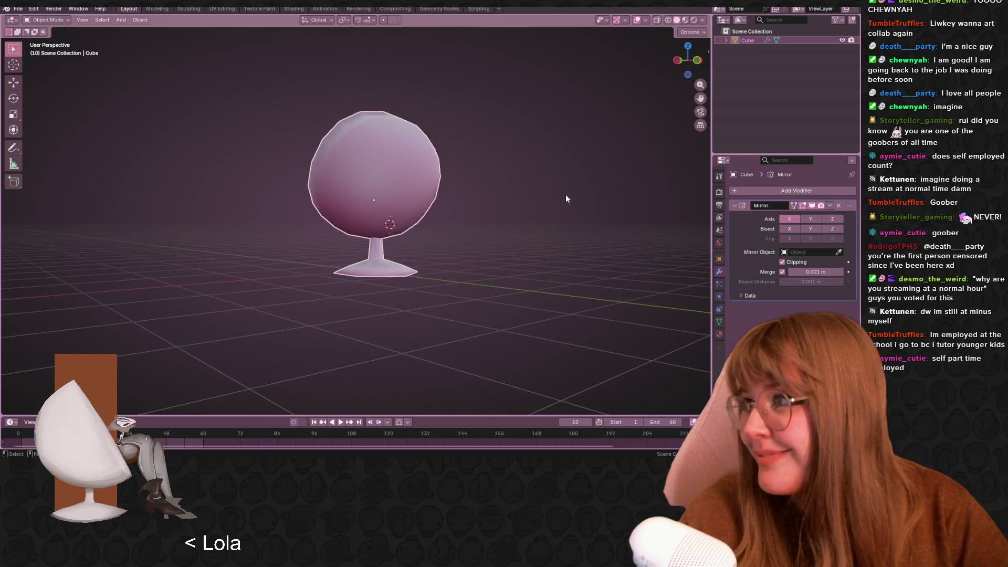
pyautogui.moveTo(524, 169)
pyautogui.mouseDown(button='middle')
pyautogui.moveTo(497, 204)
pyautogui.moveTo(147, 198)
pyautogui.mouseUp(button='middle')
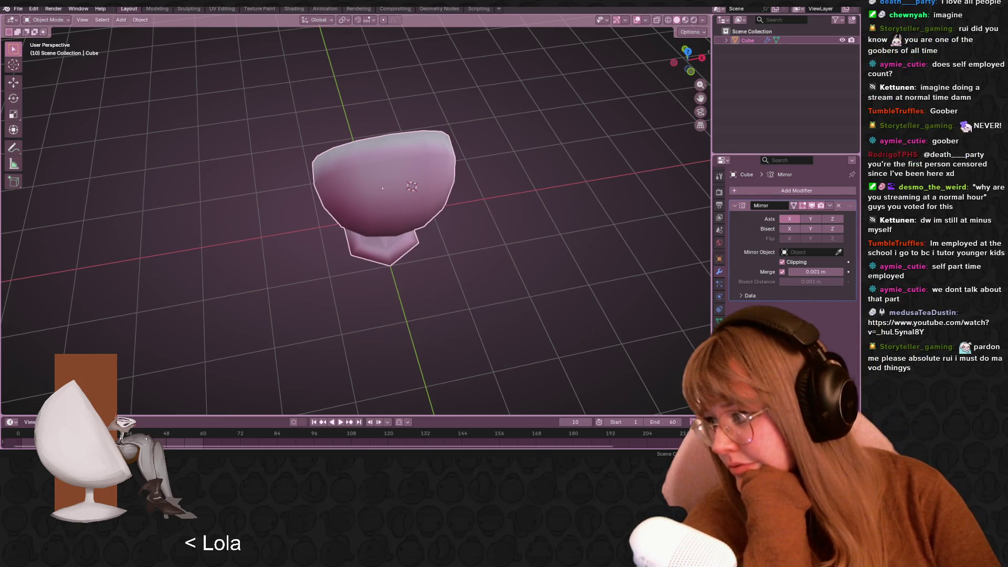
pyautogui.hotkey('alt', 'Tab')
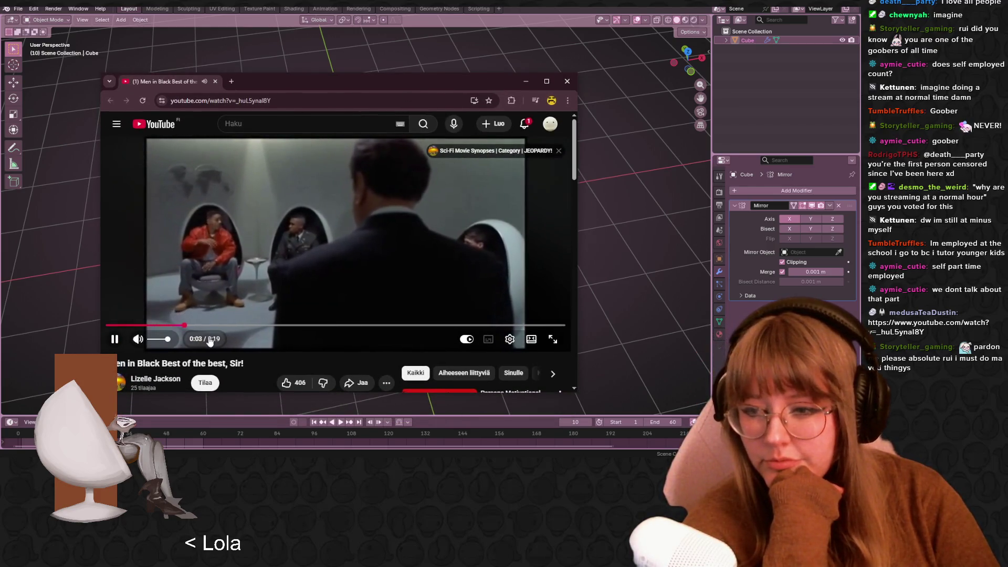
# Rewind and pause the Men in Black clip, then close its video window
pyautogui.moveTo(173, 325)
pyautogui.mouseDown()
pyautogui.moveTo(181, 325)
pyautogui.moveTo(81, 311)
pyautogui.mouseUp()
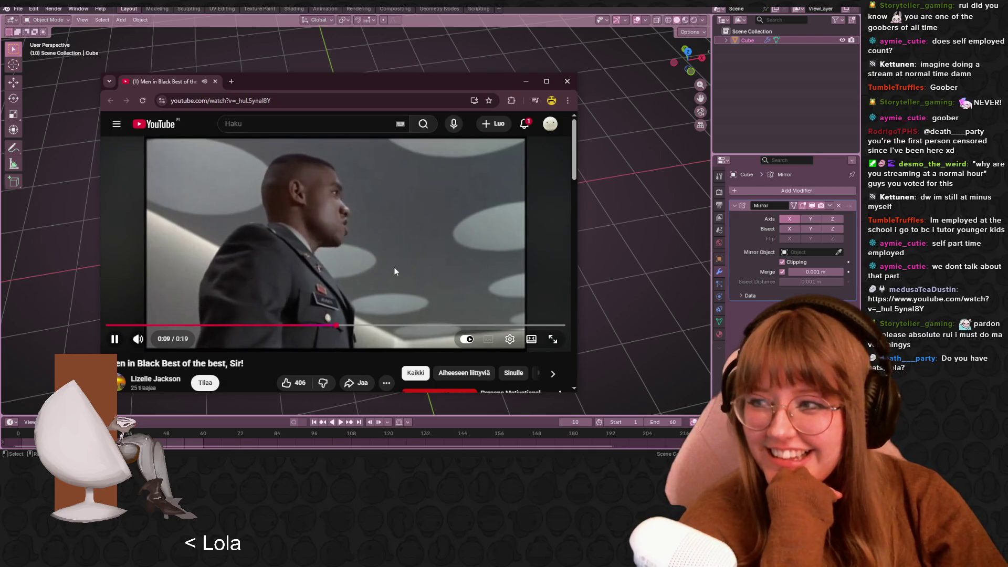
pyautogui.click(401, 260)
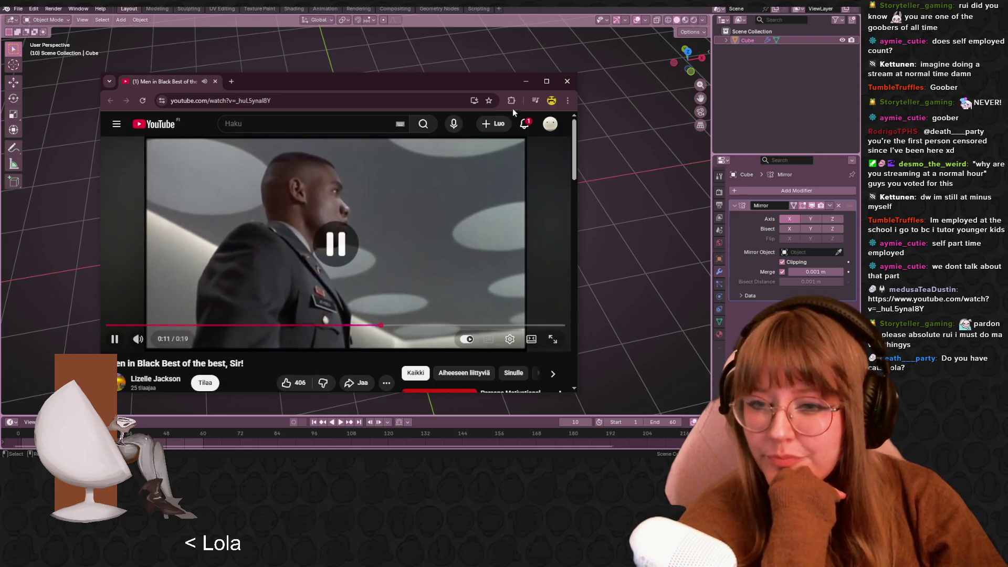
pyautogui.click(562, 77)
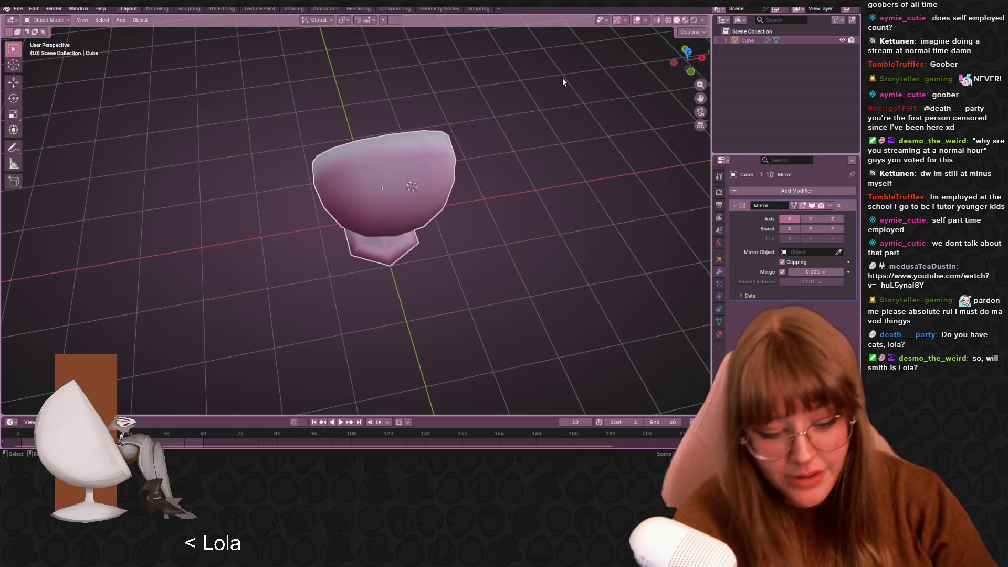
pyautogui.moveTo(295, 167)
pyautogui.mouseDown(button='middle')
pyautogui.moveTo(399, 200)
pyautogui.moveTo(387, 205)
pyautogui.moveTo(412, 192)
pyautogui.mouseUp(button='middle')
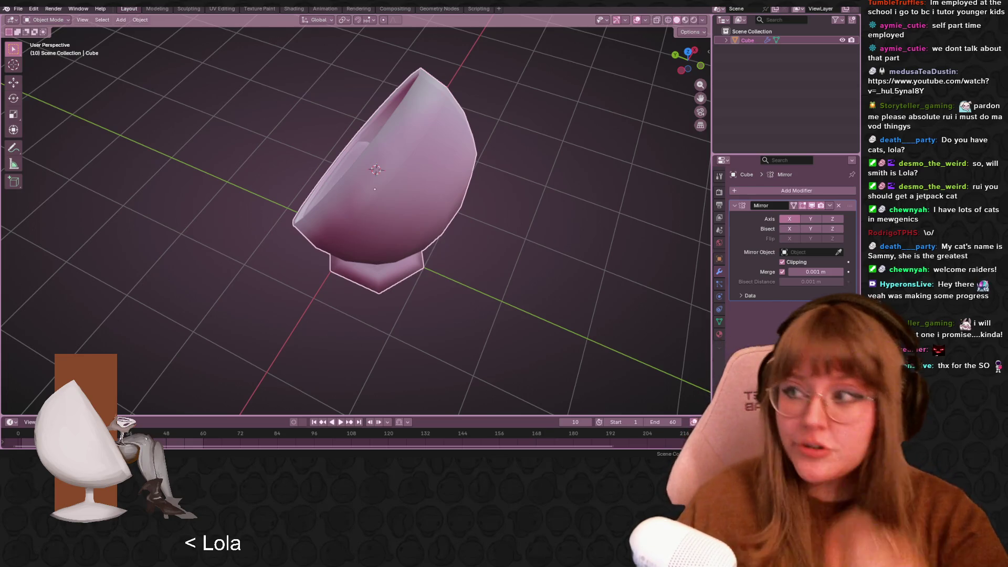
pyautogui.moveTo(491, 271)
pyautogui.mouseDown(button='middle')
pyautogui.moveTo(583, 250)
pyautogui.moveTo(542, 275)
pyautogui.mouseUp(button='middle')
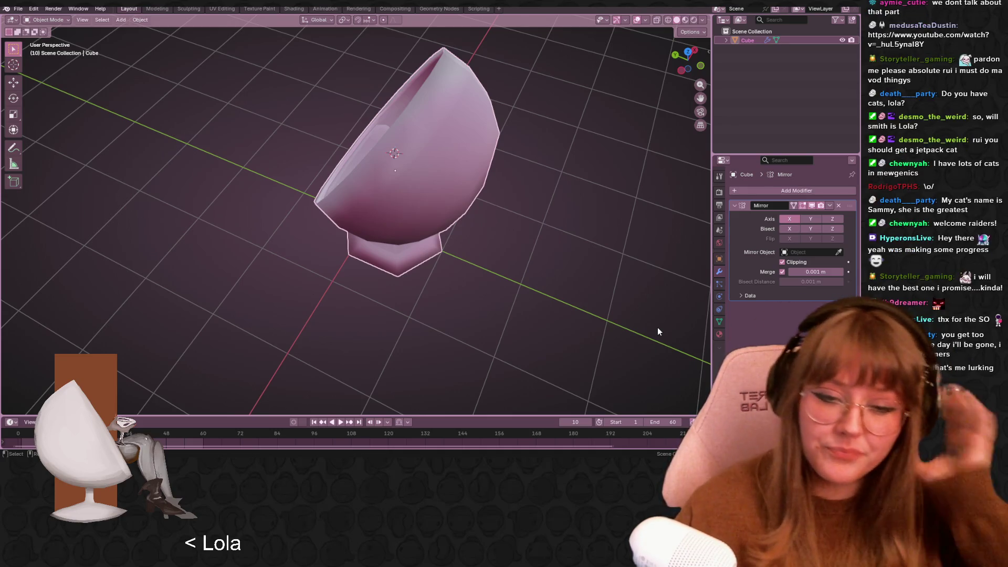
pyautogui.moveTo(375, 170)
pyautogui.mouseDown(button='middle')
pyautogui.moveTo(469, 162)
pyautogui.moveTo(507, 195)
pyautogui.moveTo(375, 196)
pyautogui.moveTo(376, 183)
pyautogui.moveTo(457, 191)
pyautogui.moveTo(452, 237)
pyautogui.mouseUp(button='middle')
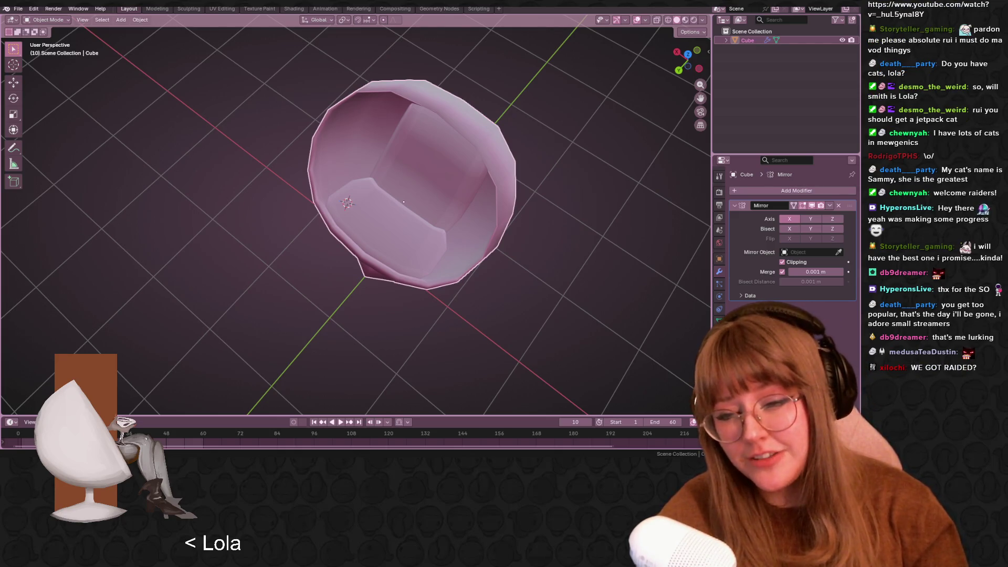
pyautogui.moveTo(203, 108)
pyautogui.mouseDown(button='middle')
pyautogui.moveTo(389, 178)
pyautogui.moveTo(430, 173)
pyautogui.mouseUp(button='middle')
# Switch to the straight-on back view and enter Edit Mode on the chair
pyautogui.press('ctrl+KP_1')
pyautogui.scroll(-2, 525, 166)
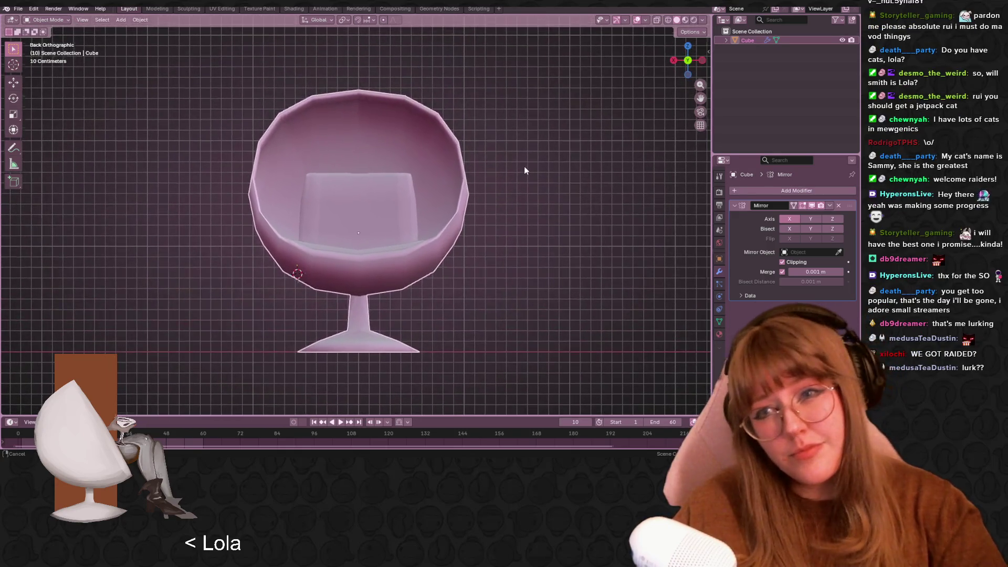
pyautogui.press('Tab')
pyautogui.scroll(-1, 567, 184)
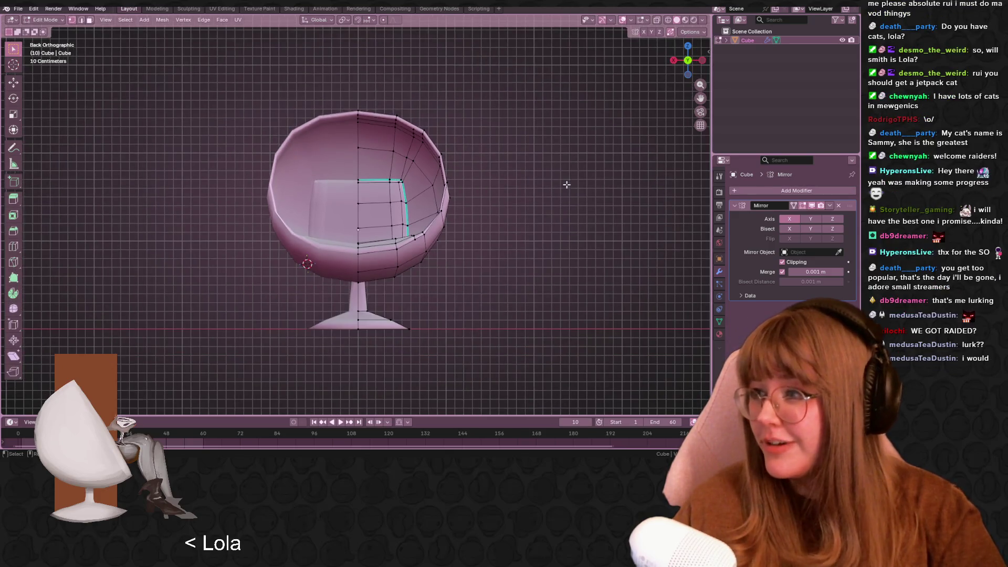
pyautogui.scroll(3, 556, 257)
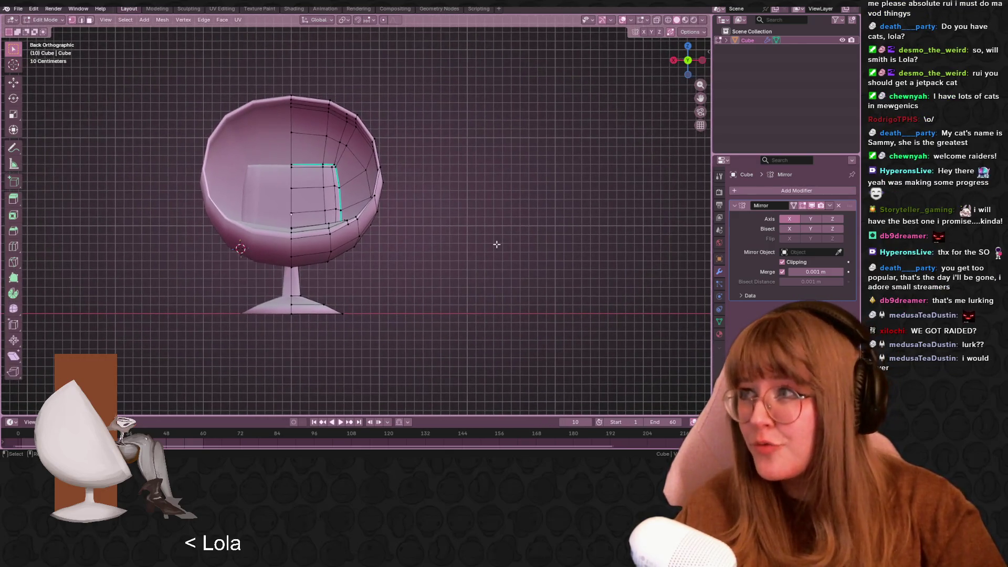
pyautogui.keyDown('shift'); pyautogui.moveTo(478, 241); pyautogui.dragTo(557, 186, button='middle'); pyautogui.keyUp('shift')
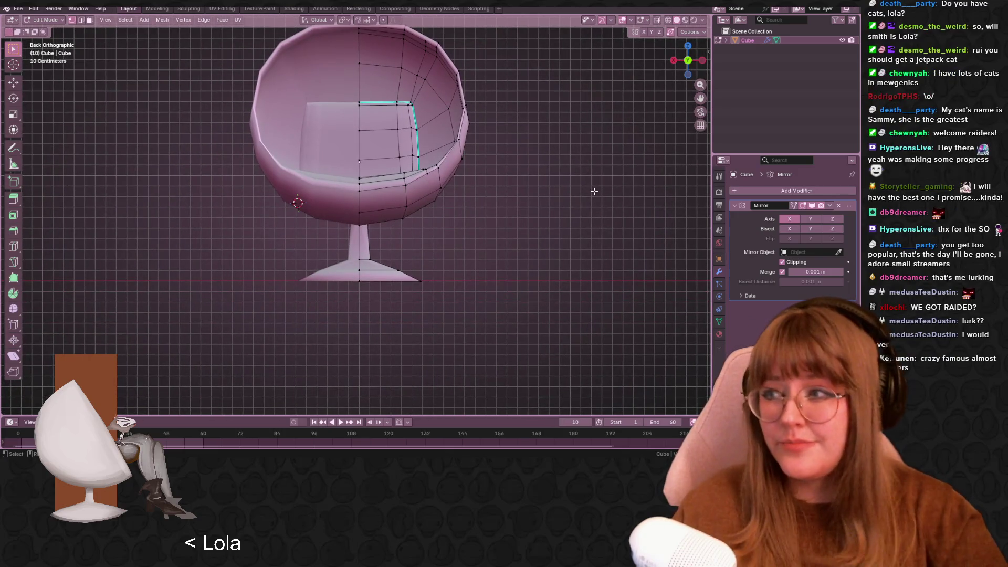
# Select the entire mesh, shift it slightly downward, and enable X-ray
pyautogui.press('a')
pyautogui.scroll(2, 572, 210)
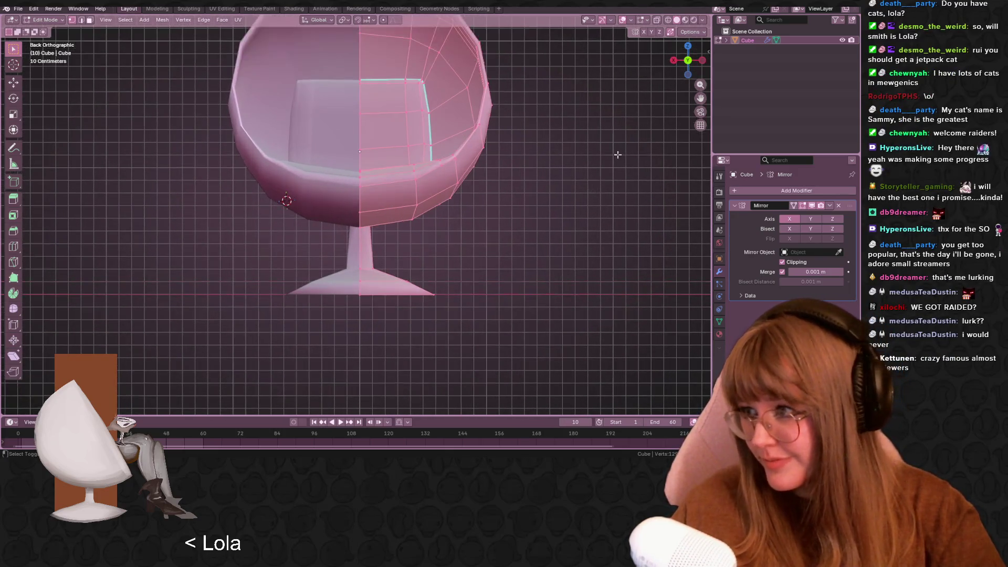
pyautogui.scroll(-1, 553, 231)
pyautogui.press('g')
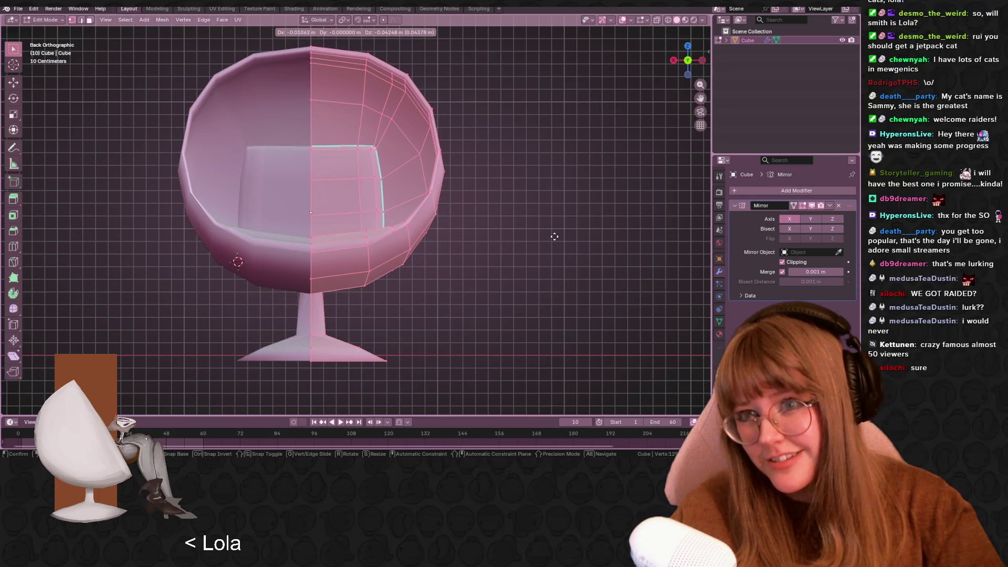
pyautogui.click(555, 236)
pyautogui.scroll(-2, 554, 236)
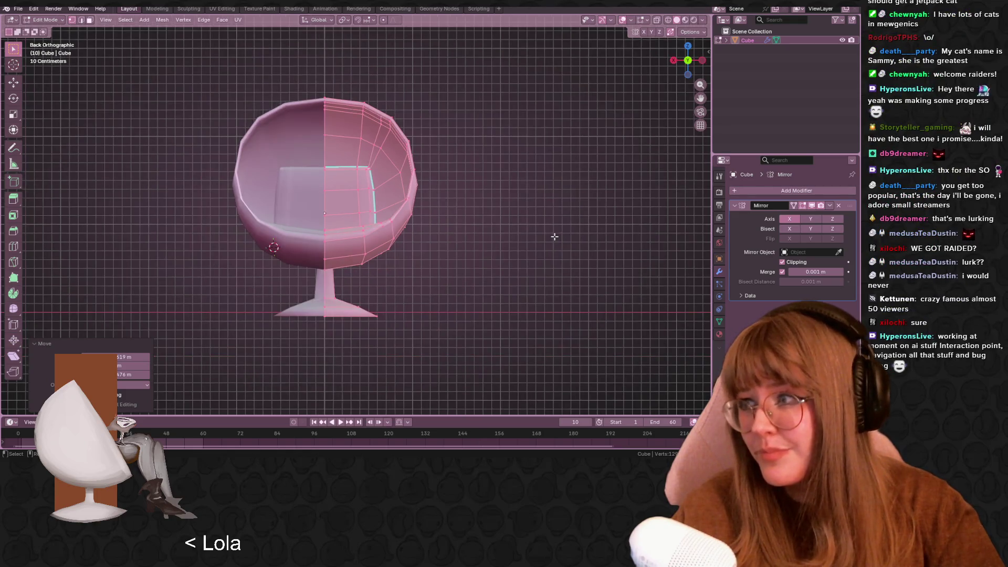
pyautogui.click(657, 20)
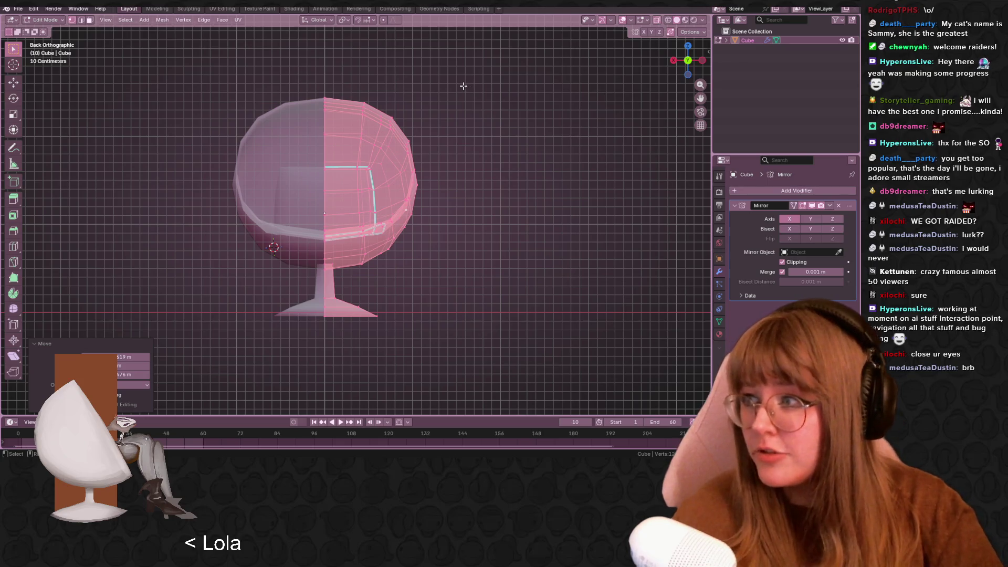
# Box-select the shell's side vertices and move them slightly inward
pyautogui.moveTo(350, 79)
pyautogui.mouseDown()
pyautogui.moveTo(462, 280)
pyautogui.moveTo(469, 272)
pyautogui.mouseUp()
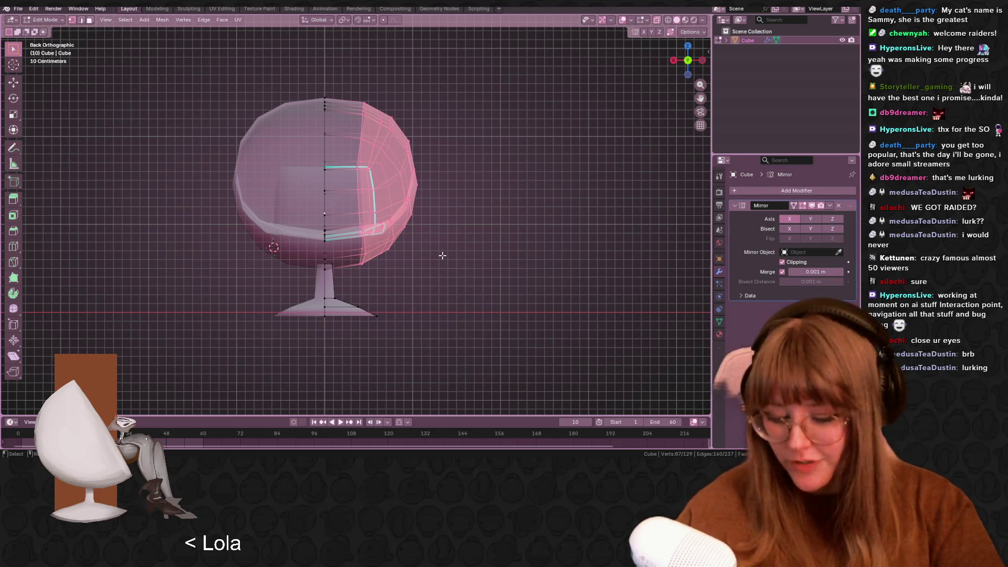
pyautogui.press('g')
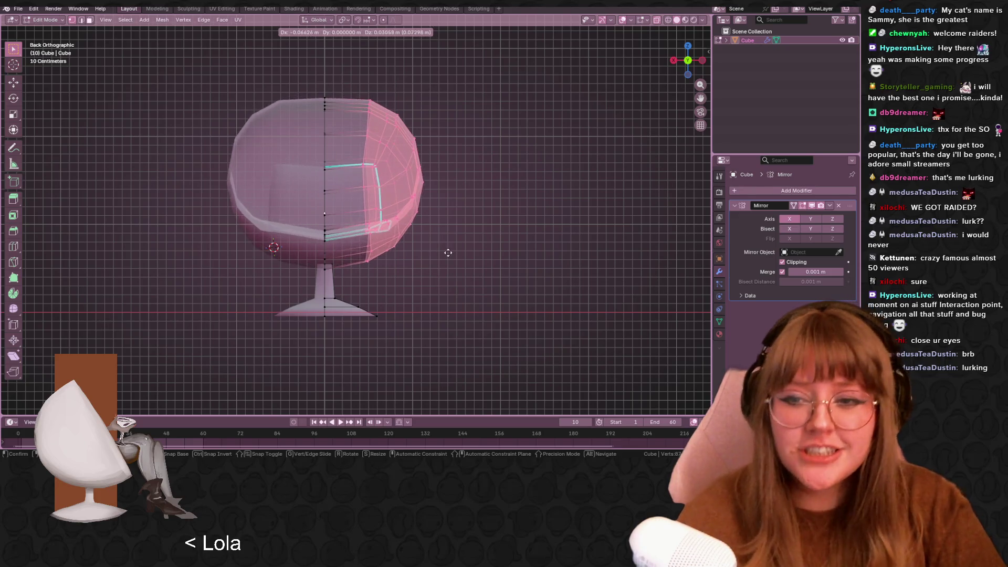
pyautogui.click(445, 254)
pyautogui.hotkey('ctrl', 'z')
pyautogui.press('g')
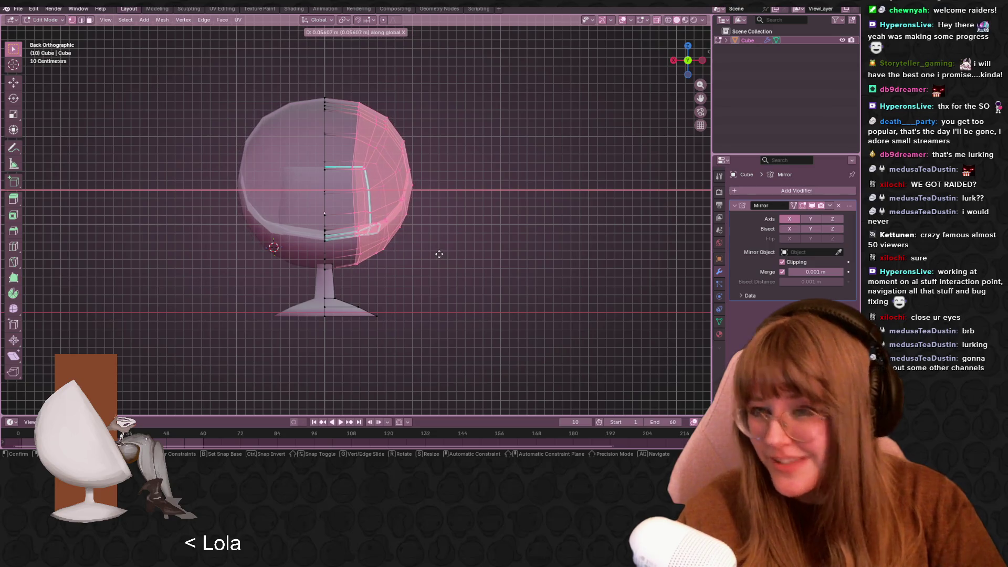
pyautogui.click(443, 254)
# Deselect, return to Object Mode and turn off X-ray
pyautogui.click(503, 278)
pyautogui.press('Tab')
pyautogui.moveTo(503, 278)
pyautogui.mouseDown(button='middle')
pyautogui.moveTo(470, 241)
pyautogui.moveTo(462, 272)
pyautogui.mouseUp(button='middle')
pyautogui.click(657, 20)
pyautogui.moveTo(604, 68); pyautogui.dragTo(468, 207, button='middle')
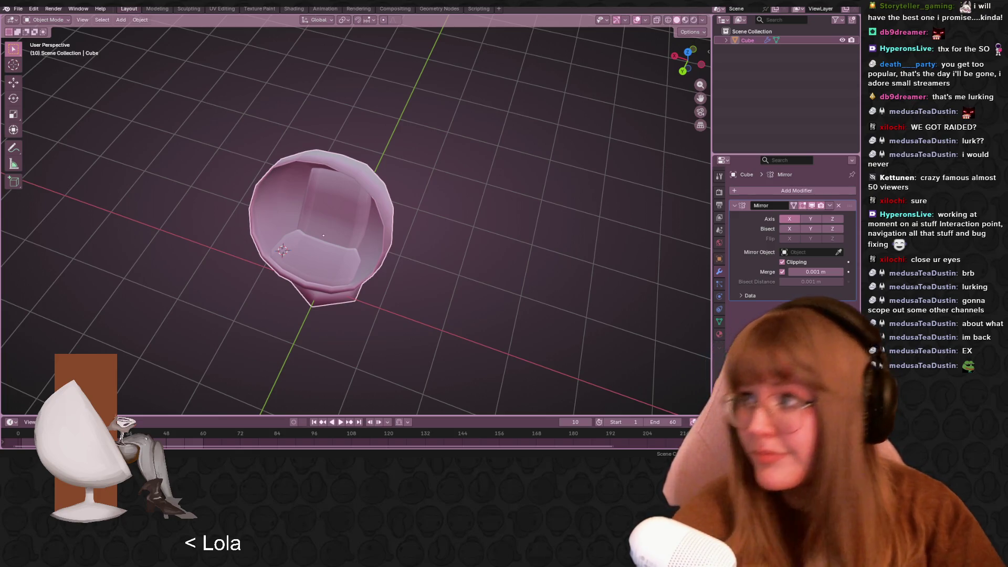
# Orbit around the chair from a lower angle to a raised three-quarter view
pyautogui.moveTo(403, 78)
pyautogui.mouseDown(button='middle')
pyautogui.moveTo(541, 287)
pyautogui.moveTo(515, 250)
pyautogui.moveTo(409, 254)
pyautogui.moveTo(295, 208)
pyautogui.mouseUp(button='middle')
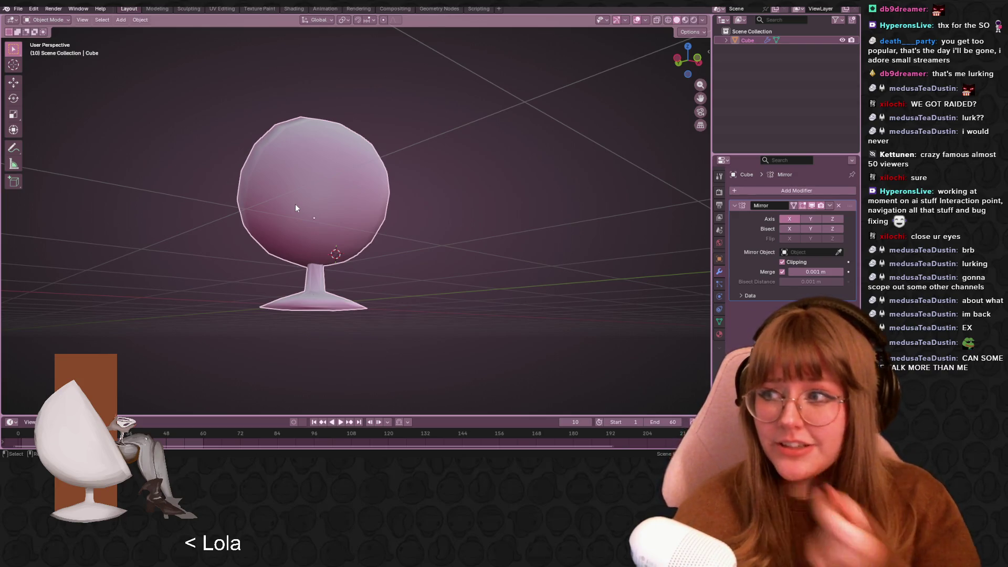
pyautogui.moveTo(394, 240)
pyautogui.mouseDown(button='middle')
pyautogui.moveTo(370, 314)
pyautogui.moveTo(321, 242)
pyautogui.moveTo(456, 263)
pyautogui.moveTo(424, 277)
pyautogui.moveTo(421, 218)
pyautogui.moveTo(409, 253)
pyautogui.moveTo(521, 213)
pyautogui.moveTo(445, 257)
pyautogui.moveTo(464, 303)
pyautogui.moveTo(447, 252)
pyautogui.moveTo(406, 223)
pyautogui.moveTo(224, 187)
pyautogui.moveTo(207, 153)
pyautogui.moveTo(66, 234)
pyautogui.moveTo(23, 110)
pyautogui.moveTo(665, 184)
pyautogui.moveTo(469, 242)
pyautogui.moveTo(311, 235)
pyautogui.moveTo(539, 220)
pyautogui.moveTo(439, 235)
pyautogui.moveTo(322, 165)
pyautogui.moveTo(366, 231)
pyautogui.moveTo(377, 194)
pyautogui.moveTo(514, 225)
pyautogui.moveTo(446, 249)
pyautogui.moveTo(446, 133)
pyautogui.mouseUp(button='middle')
pyautogui.moveTo(383, 198); pyautogui.dragTo(420, 210, button='middle')
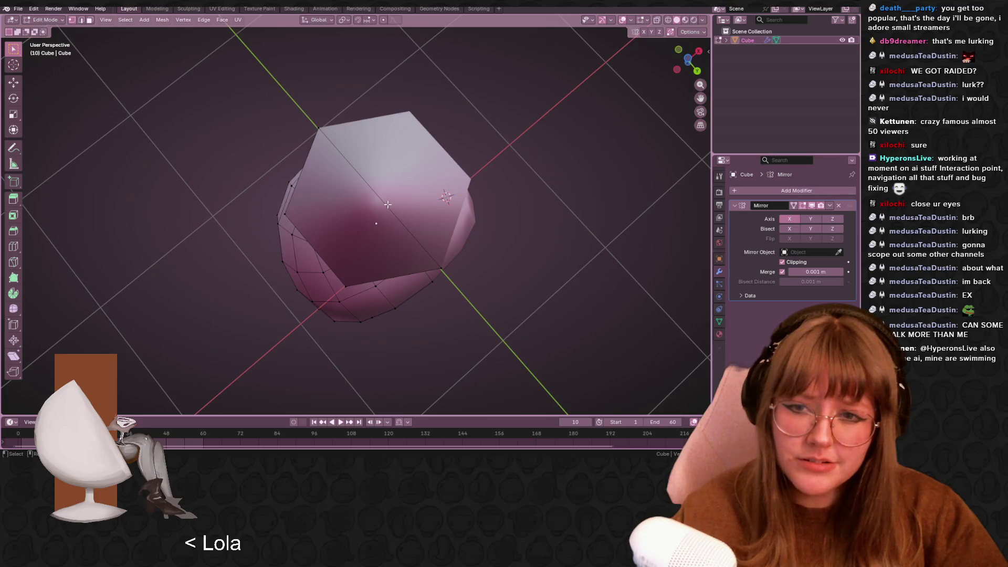
# Select a vertex at the bottom of the shell and centre the view on it
pyautogui.press('Tab')
pyautogui.hotkey('ctrl', 'r')
pyautogui.click(404, 303)
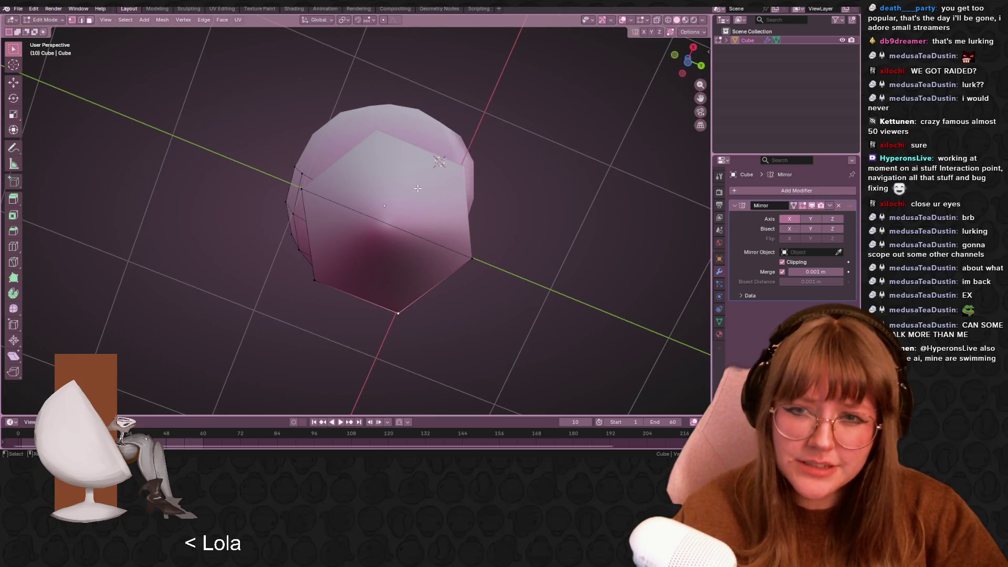
pyautogui.moveTo(400, 241)
pyautogui.mouseDown(button='middle')
pyautogui.moveTo(415, 210)
pyautogui.moveTo(376, 239)
pyautogui.mouseUp(button='middle')
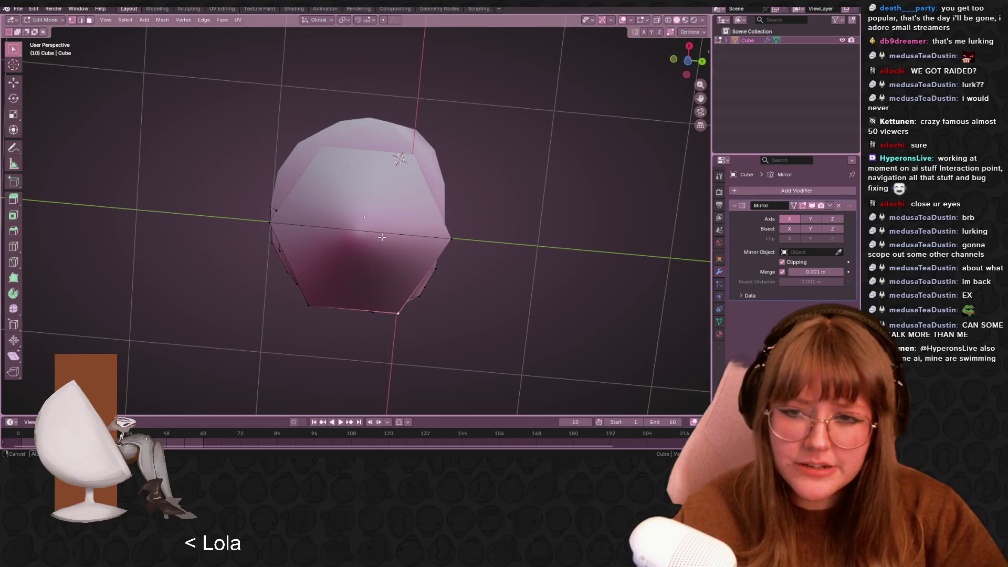
pyautogui.press('KP_Decimal')
# Add a loop cut across the shell and inspect it from a lower side view
pyautogui.hotkey('ctrl', 'r')
pyautogui.click(373, 240)
pyautogui.moveTo(462, 268)
pyautogui.mouseDown(button='middle')
pyautogui.moveTo(469, 227)
pyautogui.moveTo(433, 149)
pyautogui.moveTo(349, 140)
pyautogui.moveTo(503, 55)
pyautogui.moveTo(524, 142)
pyautogui.moveTo(484, 194)
pyautogui.mouseUp(button='middle')
pyautogui.scroll(-5, 503, 55)
pyautogui.scroll(4, 484, 194)
pyautogui.moveTo(443, 158)
pyautogui.mouseDown(button='middle')
pyautogui.moveTo(457, 123)
pyautogui.moveTo(448, 187)
pyautogui.moveTo(406, 155)
pyautogui.mouseUp(button='middle')
pyautogui.hotkey('ctrl', 'r')
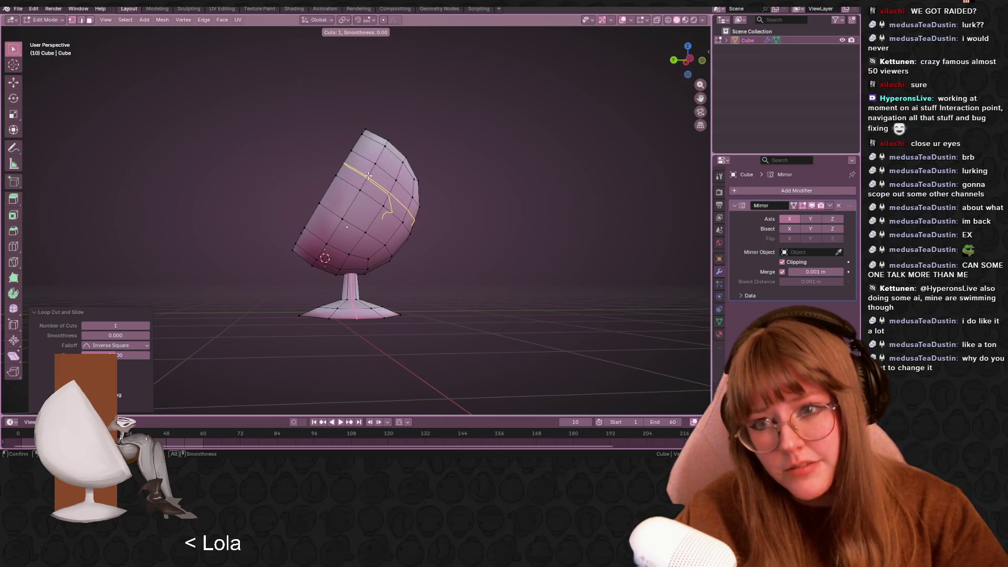
# Place a loop cut across the cup and slide another along the seat inset edge
pyautogui.click(369, 176)
pyautogui.moveTo(369, 176); pyautogui.dragTo(383, 227, button='middle')
pyautogui.scroll(4, 383, 227)
pyautogui.hotkey('ctrl', 'r')
pyautogui.scroll(2, 362, 263)
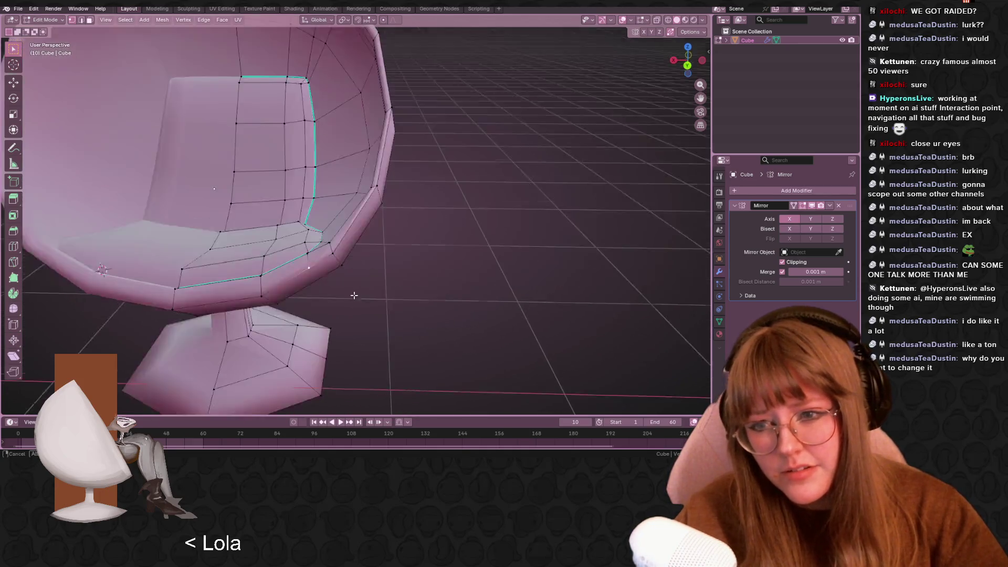
pyautogui.click(354, 293)
pyautogui.click(385, 263)
# Commit one more edge loop across the cup and return to Object Mode
pyautogui.moveTo(385, 263)
pyautogui.mouseDown(button='middle')
pyautogui.moveTo(389, 230)
pyautogui.moveTo(354, 242)
pyautogui.mouseUp(button='middle')
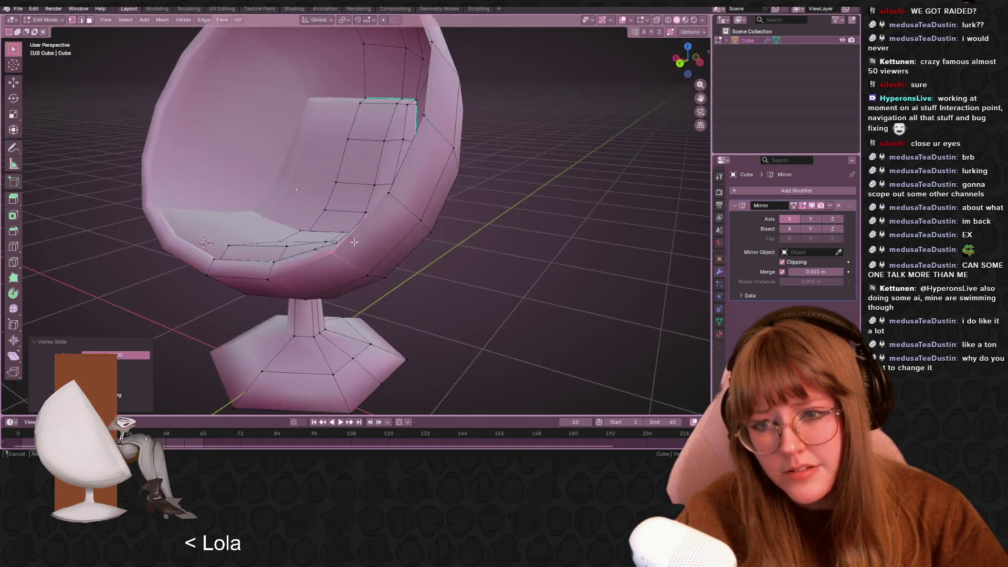
pyautogui.scroll(-4, 355, 242)
pyautogui.moveTo(504, 218); pyautogui.dragTo(432, 133, button='middle')
pyautogui.click(432, 133)
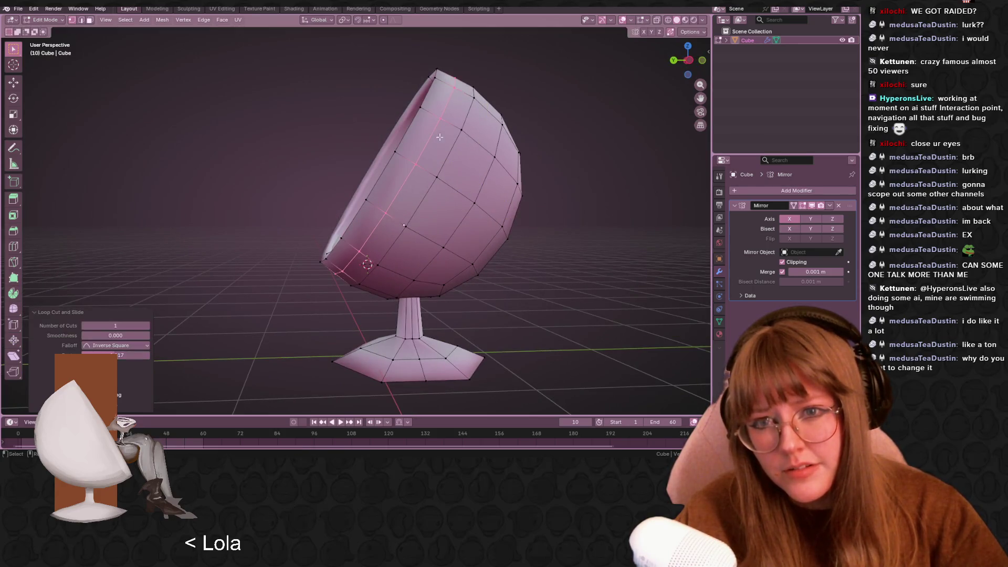
pyautogui.press('Tab')
pyautogui.moveTo(619, 178)
pyautogui.mouseDown(button='middle')
pyautogui.moveTo(520, 218)
pyautogui.moveTo(530, 150)
pyautogui.moveTo(573, 145)
pyautogui.moveTo(452, 86)
pyautogui.mouseUp(button='middle')
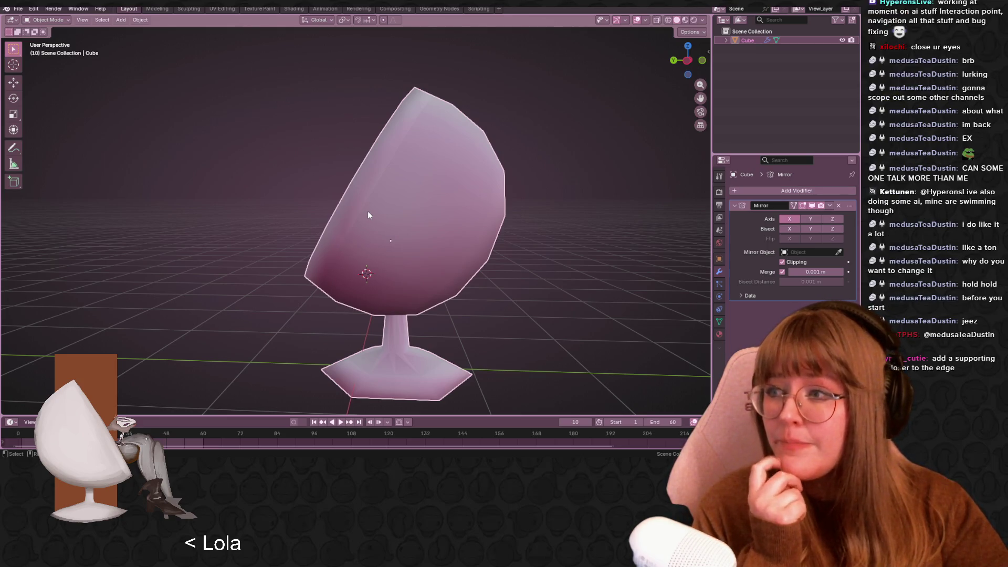
# Add a loop cut just inside the shell's rim in Edit Mode, then return to Object Mode
pyautogui.press('Tab')
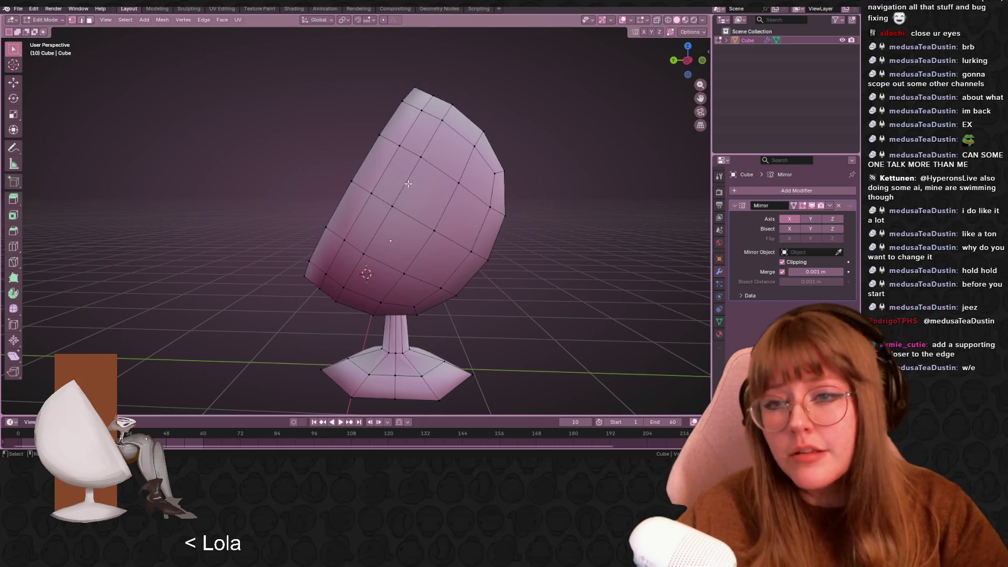
pyautogui.scroll(3, 416, 178)
pyautogui.moveTo(416, 177); pyautogui.dragTo(444, 136, button='middle')
pyautogui.hotkey('ctrl', 'r')
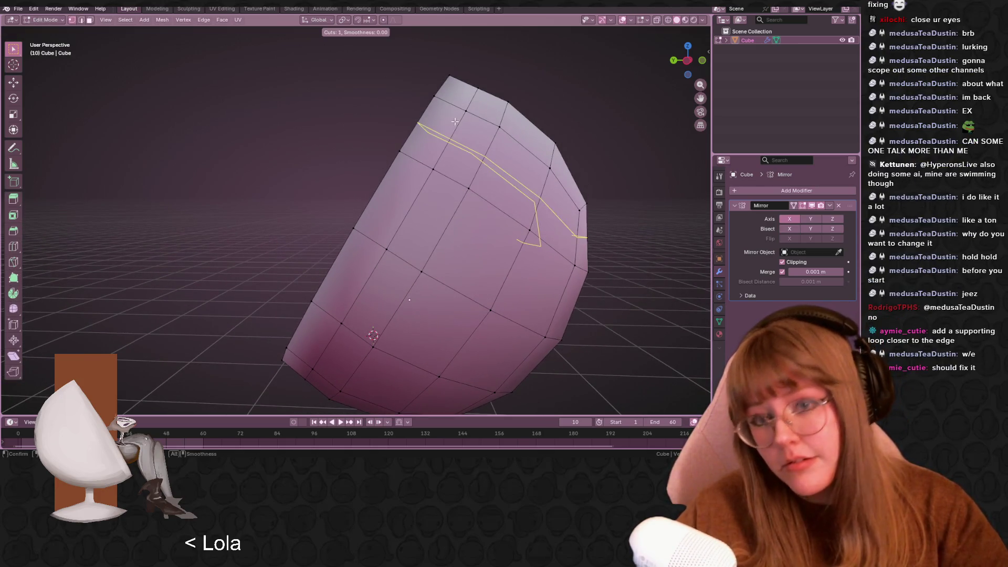
pyautogui.click(452, 94)
pyautogui.click(438, 91)
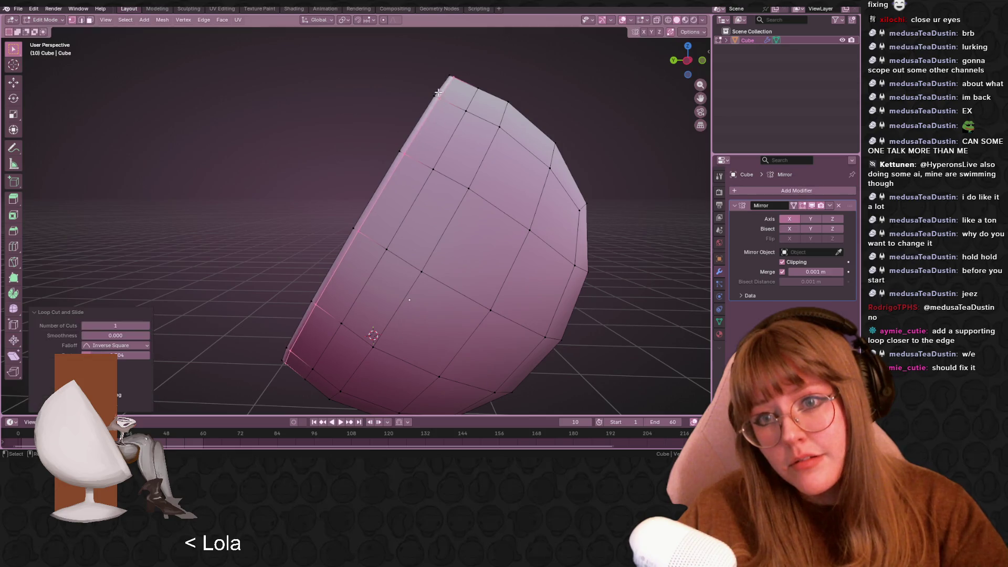
pyautogui.press('Tab')
pyautogui.moveTo(475, 124)
pyautogui.mouseDown(button='middle')
pyautogui.moveTo(546, 120)
pyautogui.moveTo(522, 124)
pyautogui.moveTo(487, 104)
pyautogui.moveTo(438, 151)
pyautogui.moveTo(404, 161)
pyautogui.mouseUp(button='middle')
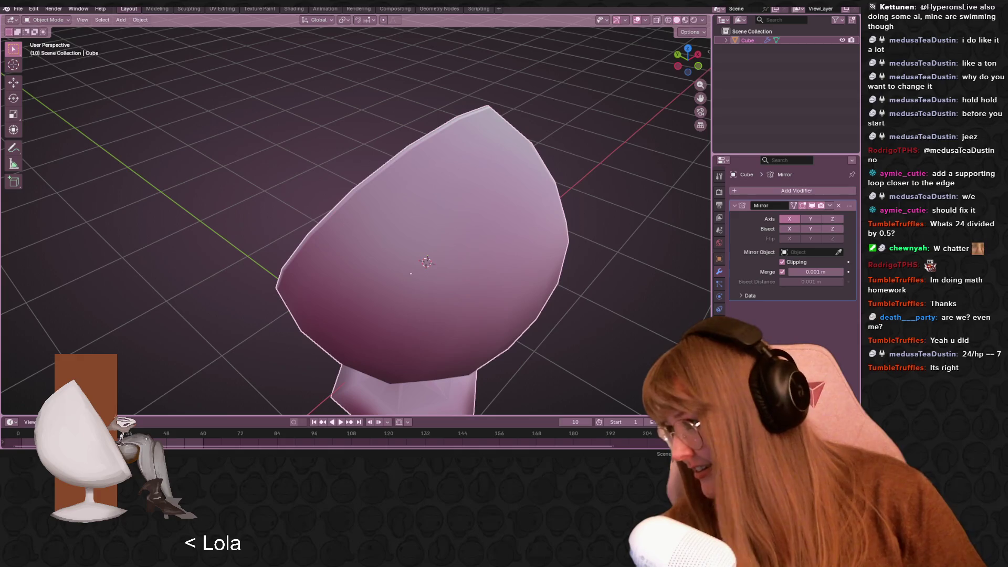
# In Left Orthographic view, move one vertex on the shell's back slightly, then exit Edit Mode
pyautogui.moveTo(390, 284)
pyautogui.mouseDown(button='middle')
pyautogui.moveTo(477, 293)
pyautogui.moveTo(579, 263)
pyautogui.mouseUp(button='middle')
pyautogui.moveTo(590, 299)
pyautogui.mouseDown(button='middle')
pyautogui.moveTo(553, 257)
pyautogui.moveTo(723, 99)
pyautogui.mouseUp(button='middle')
pyautogui.click(690, 60)
pyautogui.press('Tab')
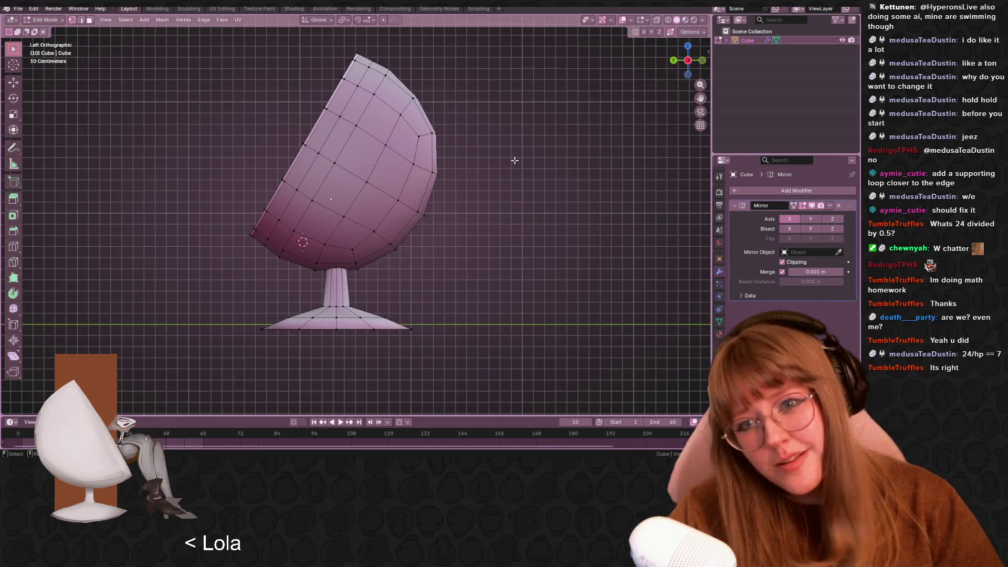
pyautogui.press('g')
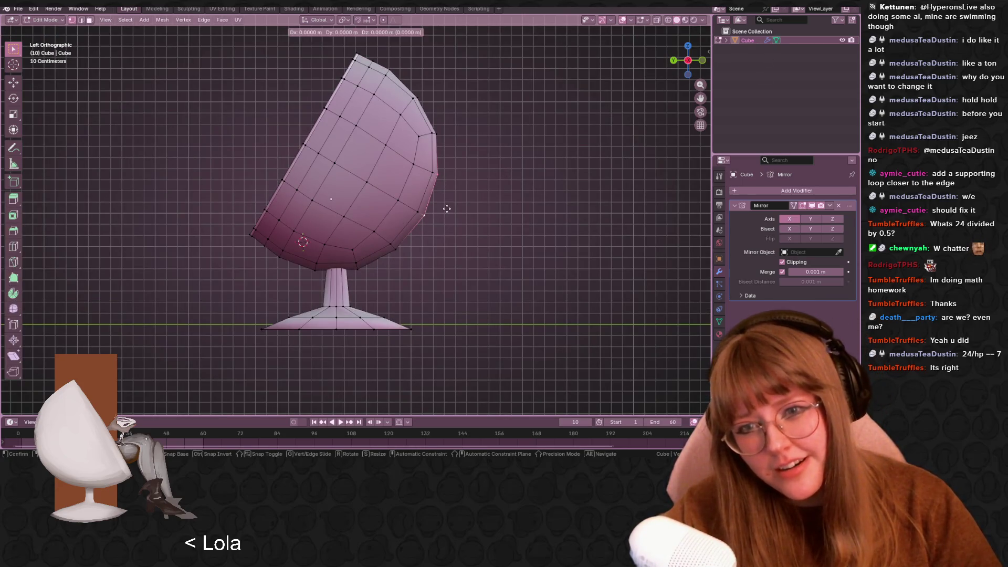
pyautogui.click(449, 210)
pyautogui.press('Tab')
pyautogui.moveTo(449, 215); pyautogui.dragTo(455, 210, button='middle')
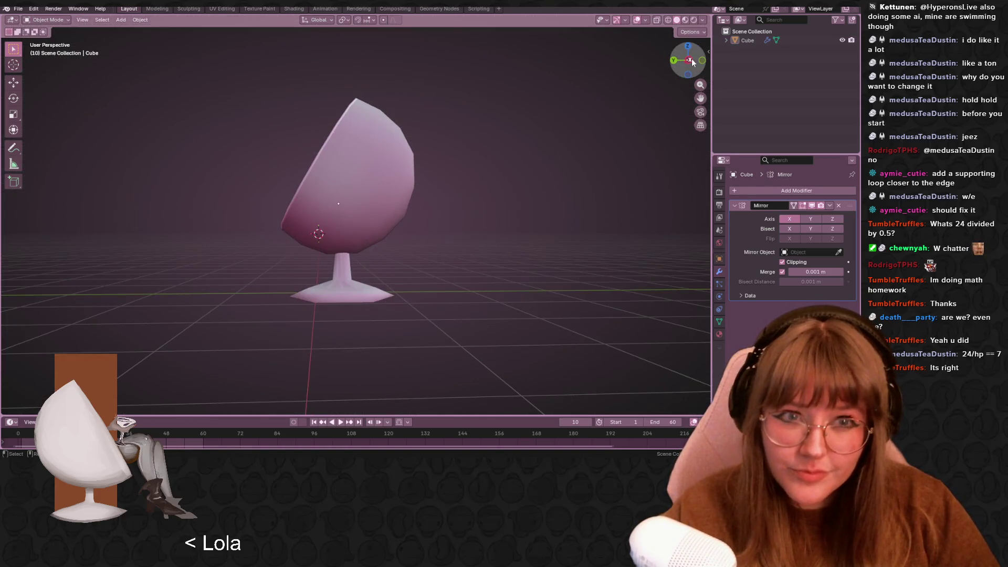
pyautogui.click(692, 60)
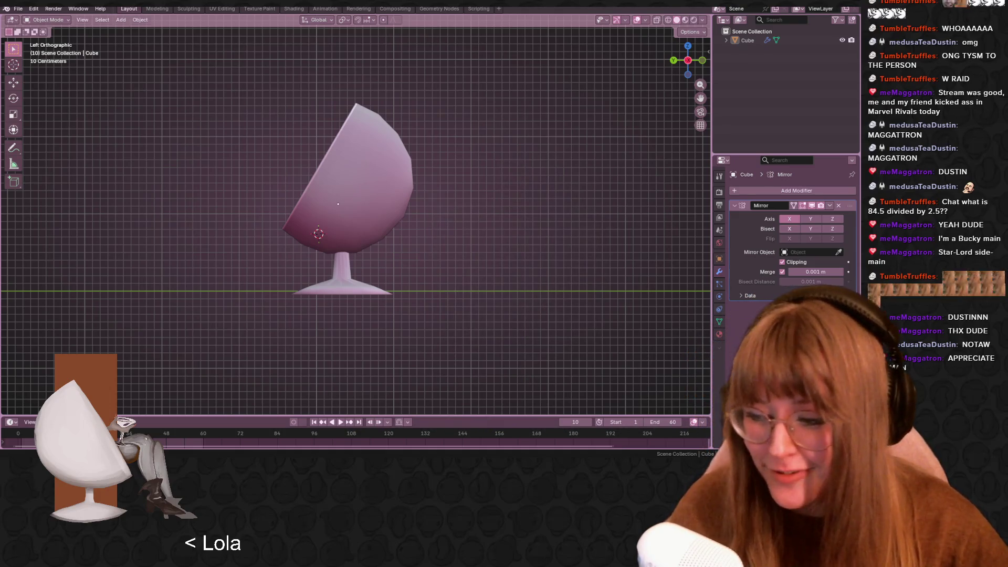
pyautogui.moveTo(401, 254); pyautogui.dragTo(491, 268, button='middle')
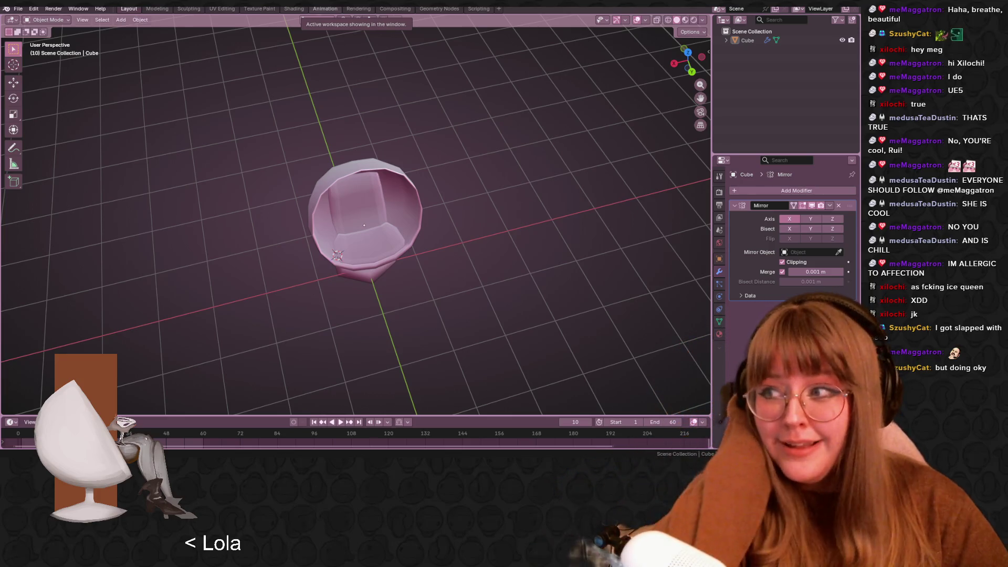
pyautogui.press('XF86AudioLowerVolume')
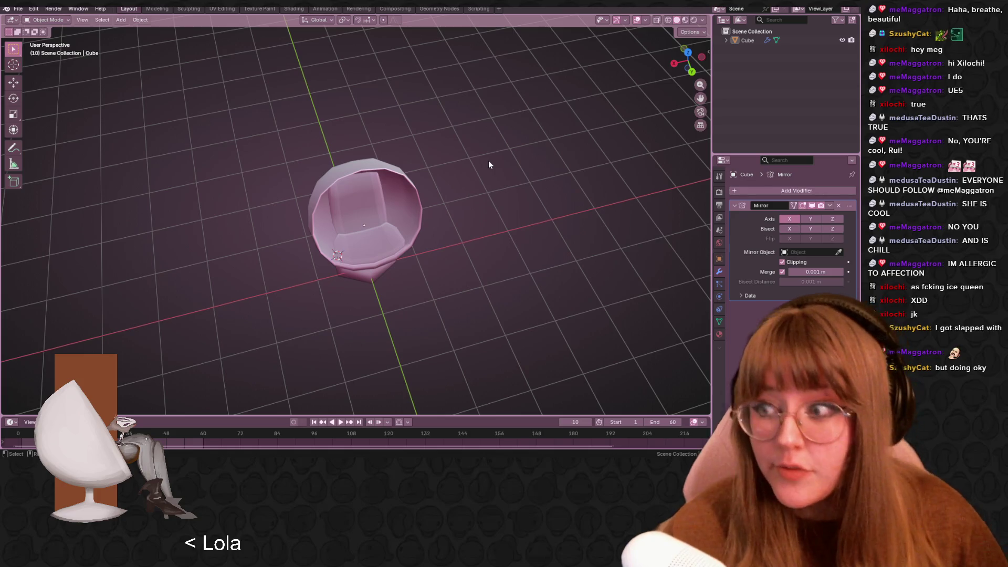
pyautogui.moveTo(462, 355)
pyautogui.mouseDown(button='middle')
pyautogui.moveTo(390, 254)
pyautogui.moveTo(488, 256)
pyautogui.moveTo(524, 242)
pyautogui.moveTo(577, 294)
pyautogui.mouseUp(button='middle')
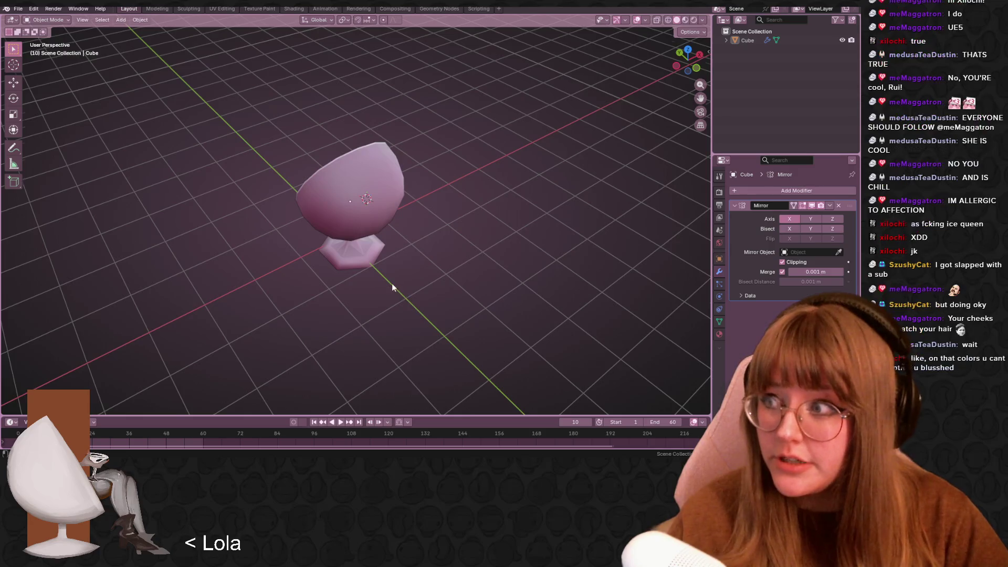
pyautogui.scroll(-2, 441, 240)
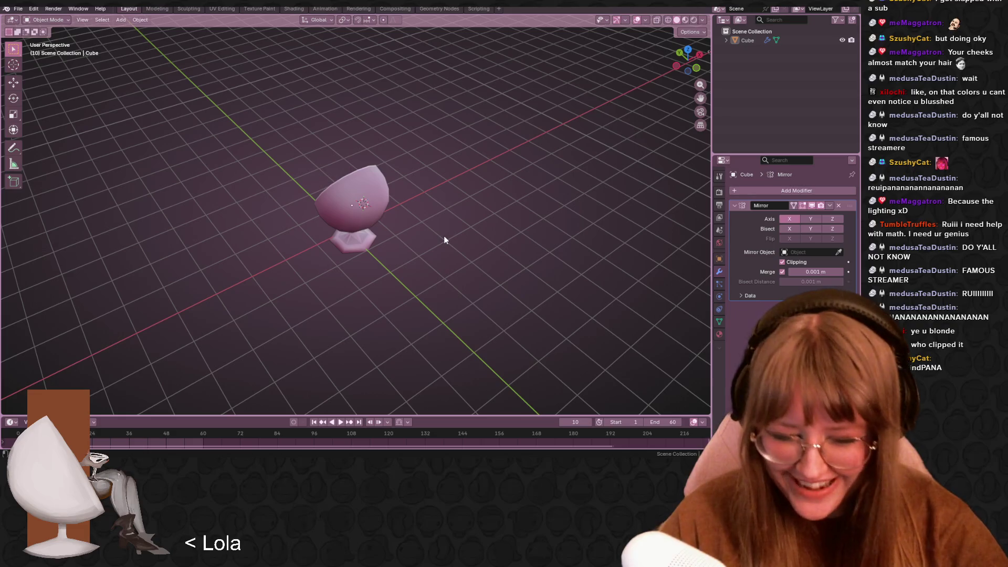
pyautogui.scroll(4, 443, 239)
pyautogui.moveTo(443, 239)
pyautogui.mouseDown(button='middle')
pyautogui.moveTo(415, 242)
pyautogui.moveTo(371, 192)
pyautogui.moveTo(362, 252)
pyautogui.mouseUp(button='middle')
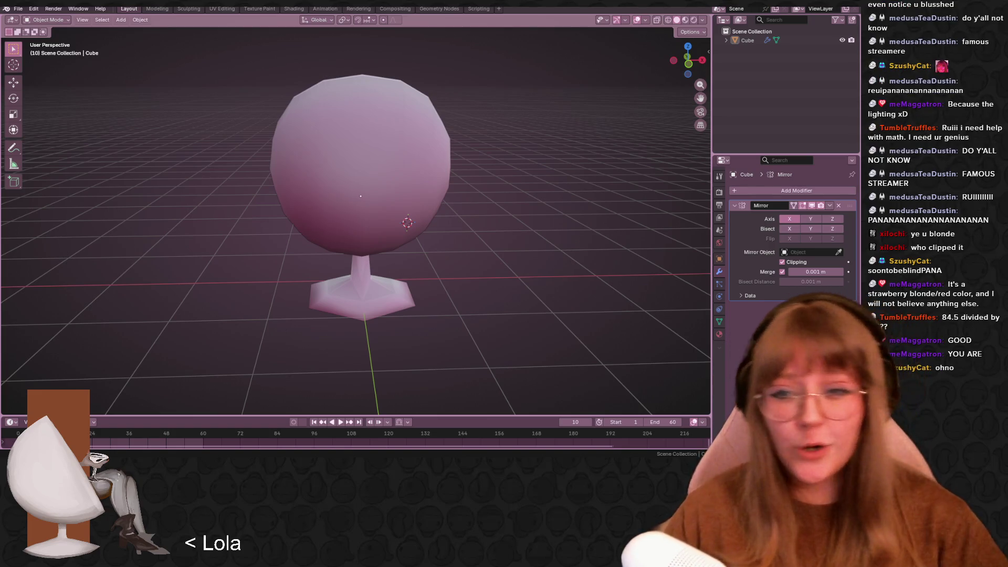
# Select the Cube mesh forming the egg chair in the viewport
pyautogui.moveTo(468, 313)
pyautogui.mouseDown(button='middle')
pyautogui.moveTo(399, 300)
pyautogui.moveTo(462, 331)
pyautogui.moveTo(427, 304)
pyautogui.moveTo(464, 226)
pyautogui.moveTo(447, 206)
pyautogui.moveTo(439, 218)
pyautogui.moveTo(475, 222)
pyautogui.moveTo(383, 162)
pyautogui.moveTo(431, 207)
pyautogui.moveTo(399, 241)
pyautogui.mouseUp(button='middle')
pyautogui.click(377, 292)
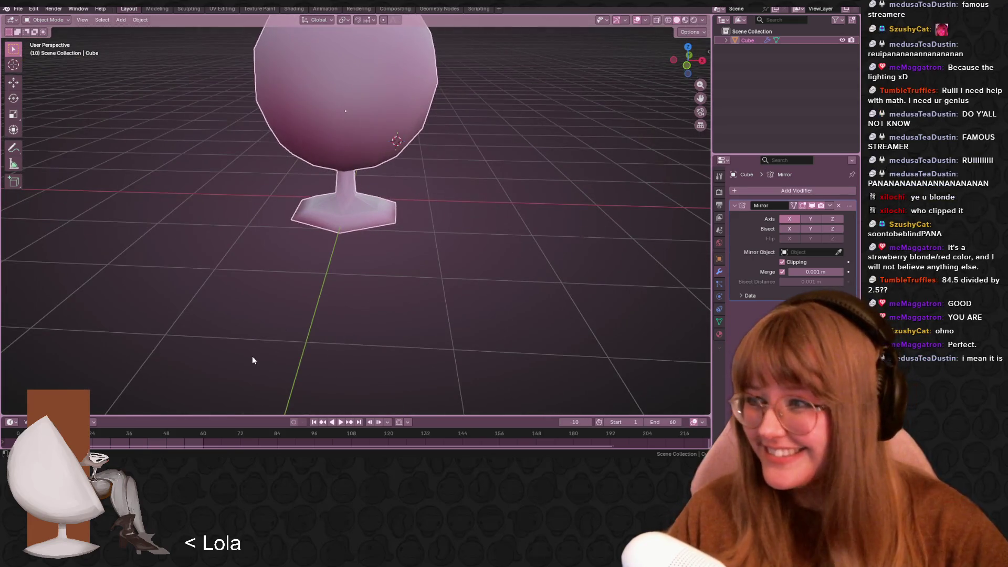
pyautogui.moveTo(135, 269)
pyautogui.mouseDown(button='middle')
pyautogui.moveTo(322, 243)
pyautogui.moveTo(256, 237)
pyautogui.mouseUp(button='middle')
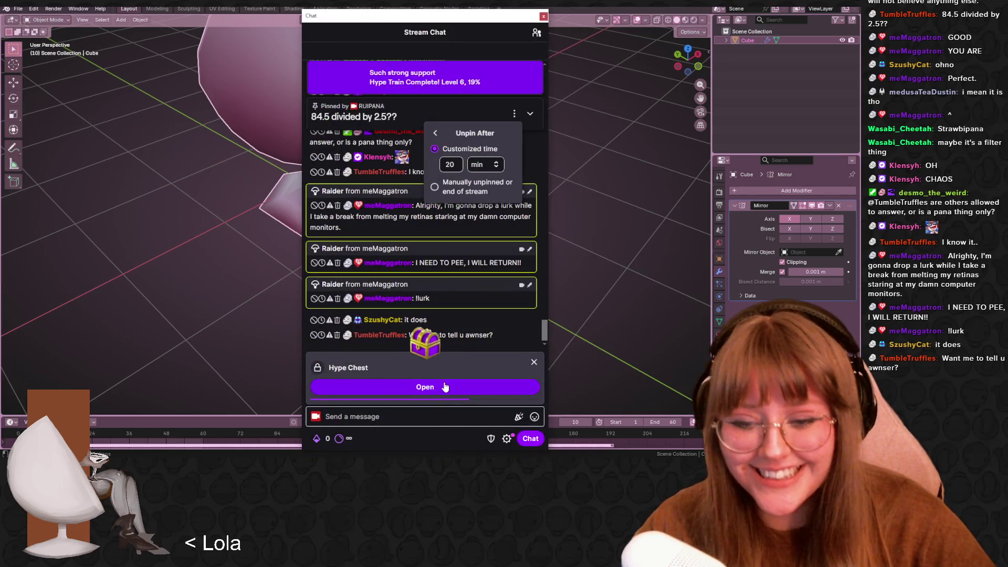
# Share the CheersToThat emote reward from the Hype Chest as a 'Choo Chooo' chat message
pyautogui.click(445, 387)
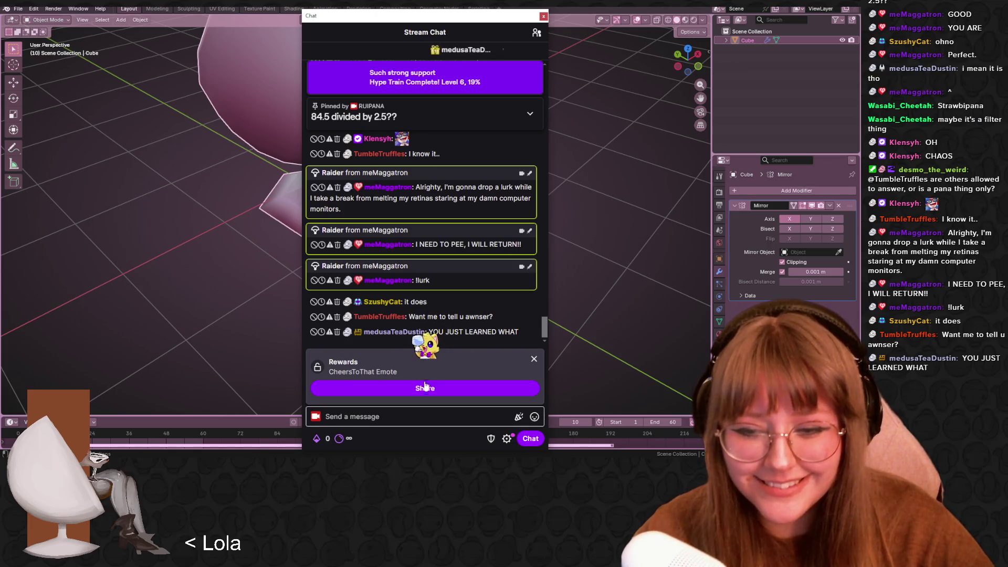
pyautogui.click(425, 388)
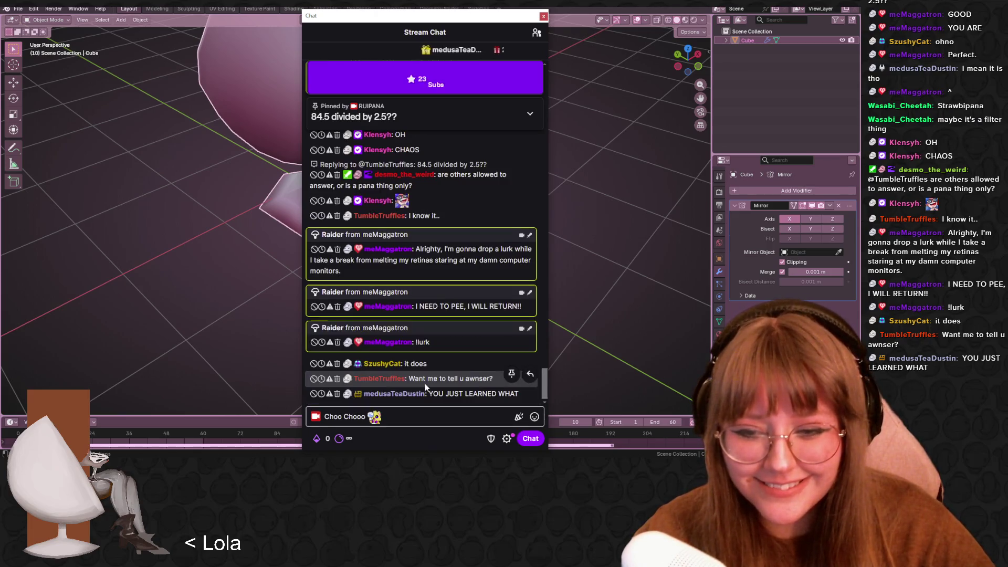
pyautogui.click(519, 440)
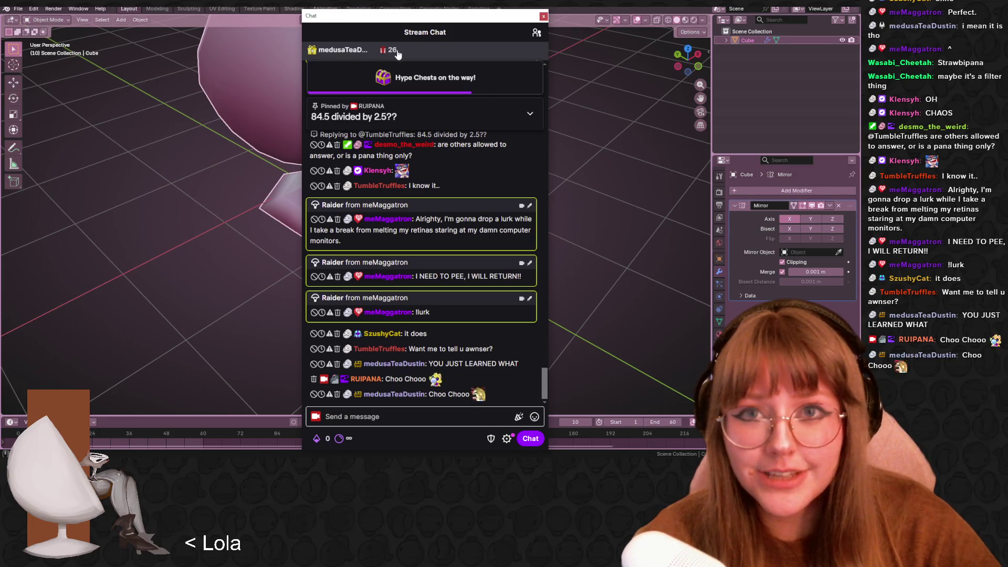
pyautogui.moveTo(406, 15); pyautogui.dragTo(0, 5)
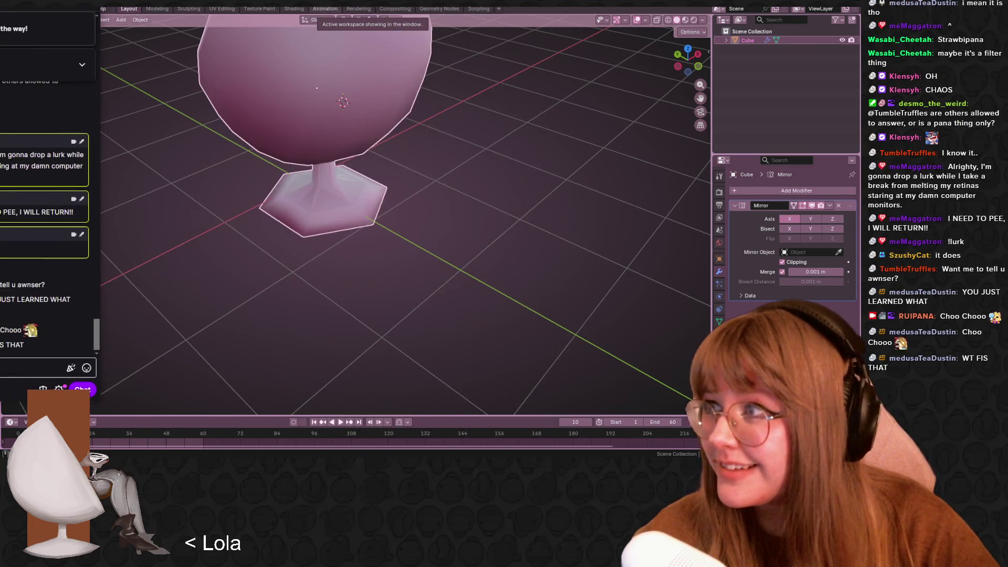
pyautogui.hotkey('alt', 'Tab')
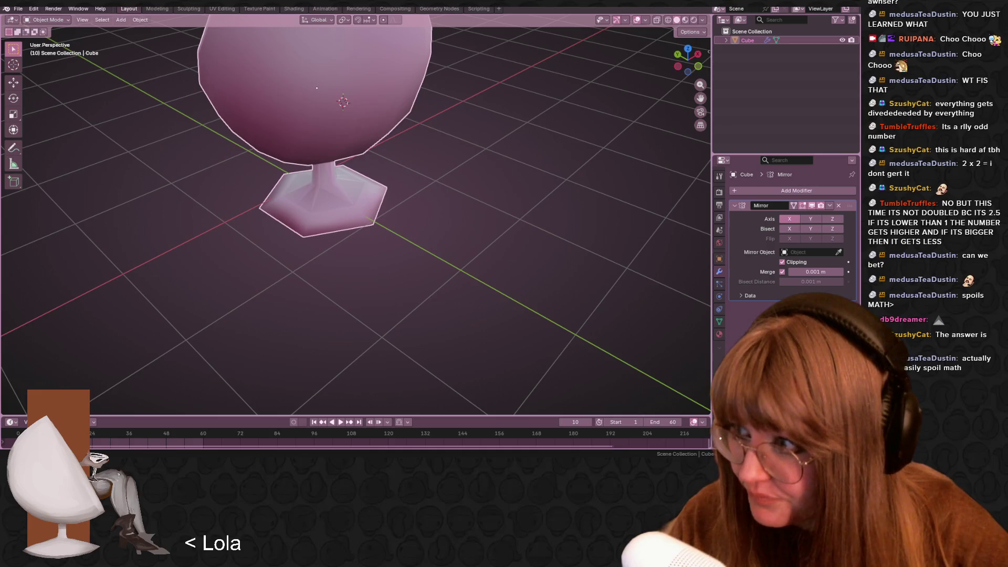
pyautogui.moveTo(455, 134)
pyautogui.mouseDown(button='middle')
pyautogui.moveTo(617, 141)
pyautogui.moveTo(561, 137)
pyautogui.mouseUp(button='middle')
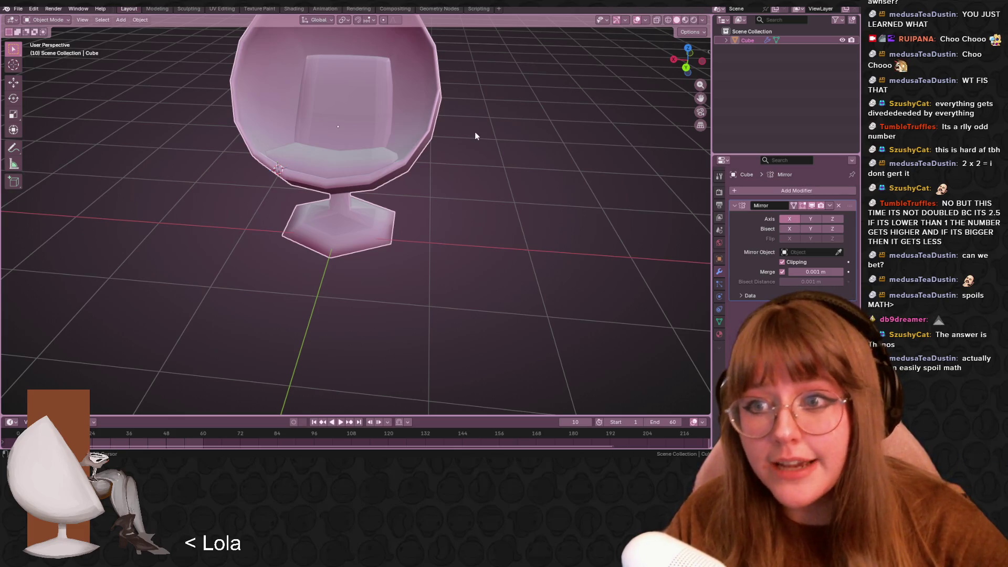
# Switch to the Shading workspace and zoom in on the egg chair in material preview
pyautogui.moveTo(474, 131); pyautogui.dragTo(502, 209, button='middle')
pyautogui.click(287, 9)
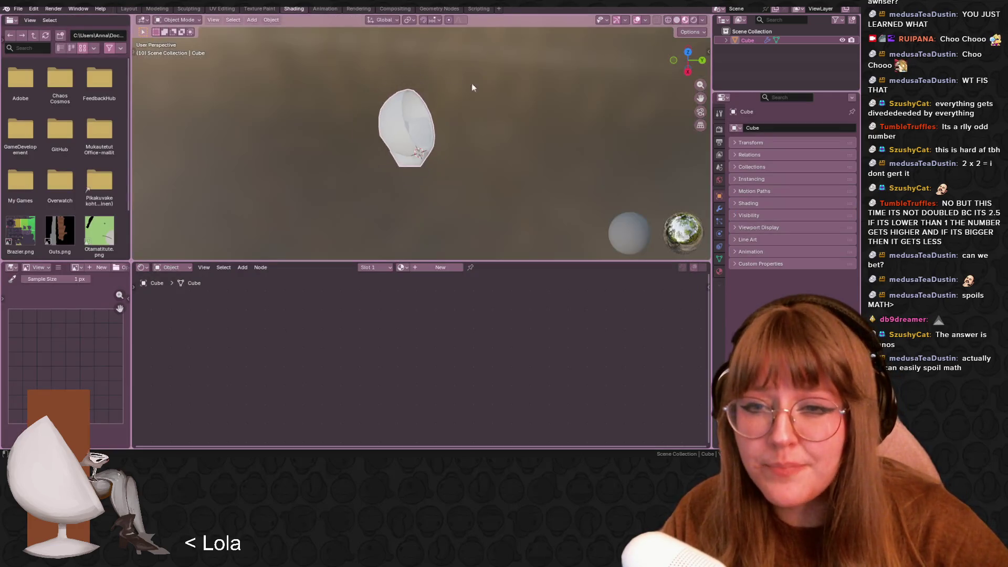
pyautogui.moveTo(471, 83)
pyautogui.mouseDown(button='middle')
pyautogui.moveTo(455, 105)
pyautogui.moveTo(325, 156)
pyautogui.mouseUp(button='middle')
pyautogui.scroll(3, 439, 127)
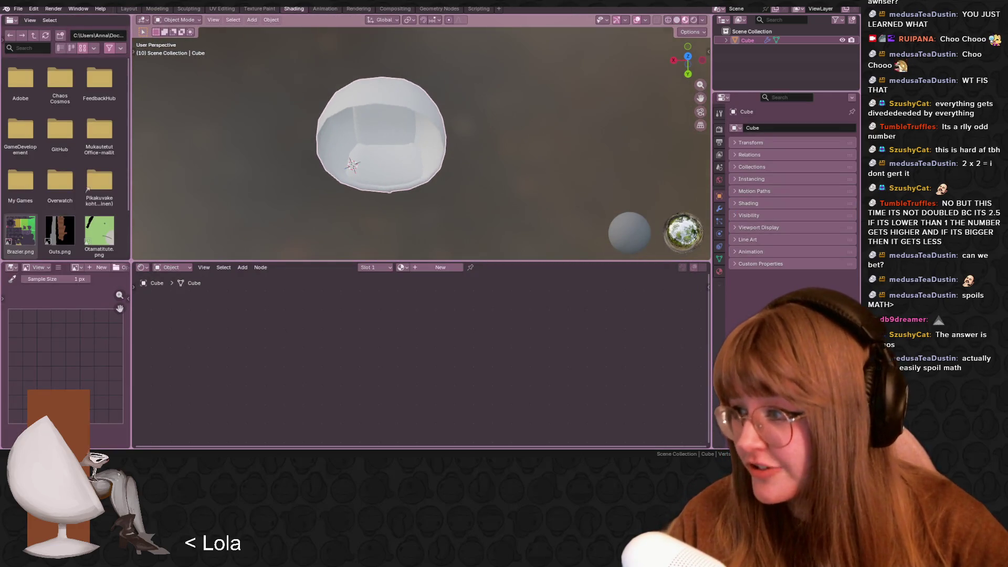